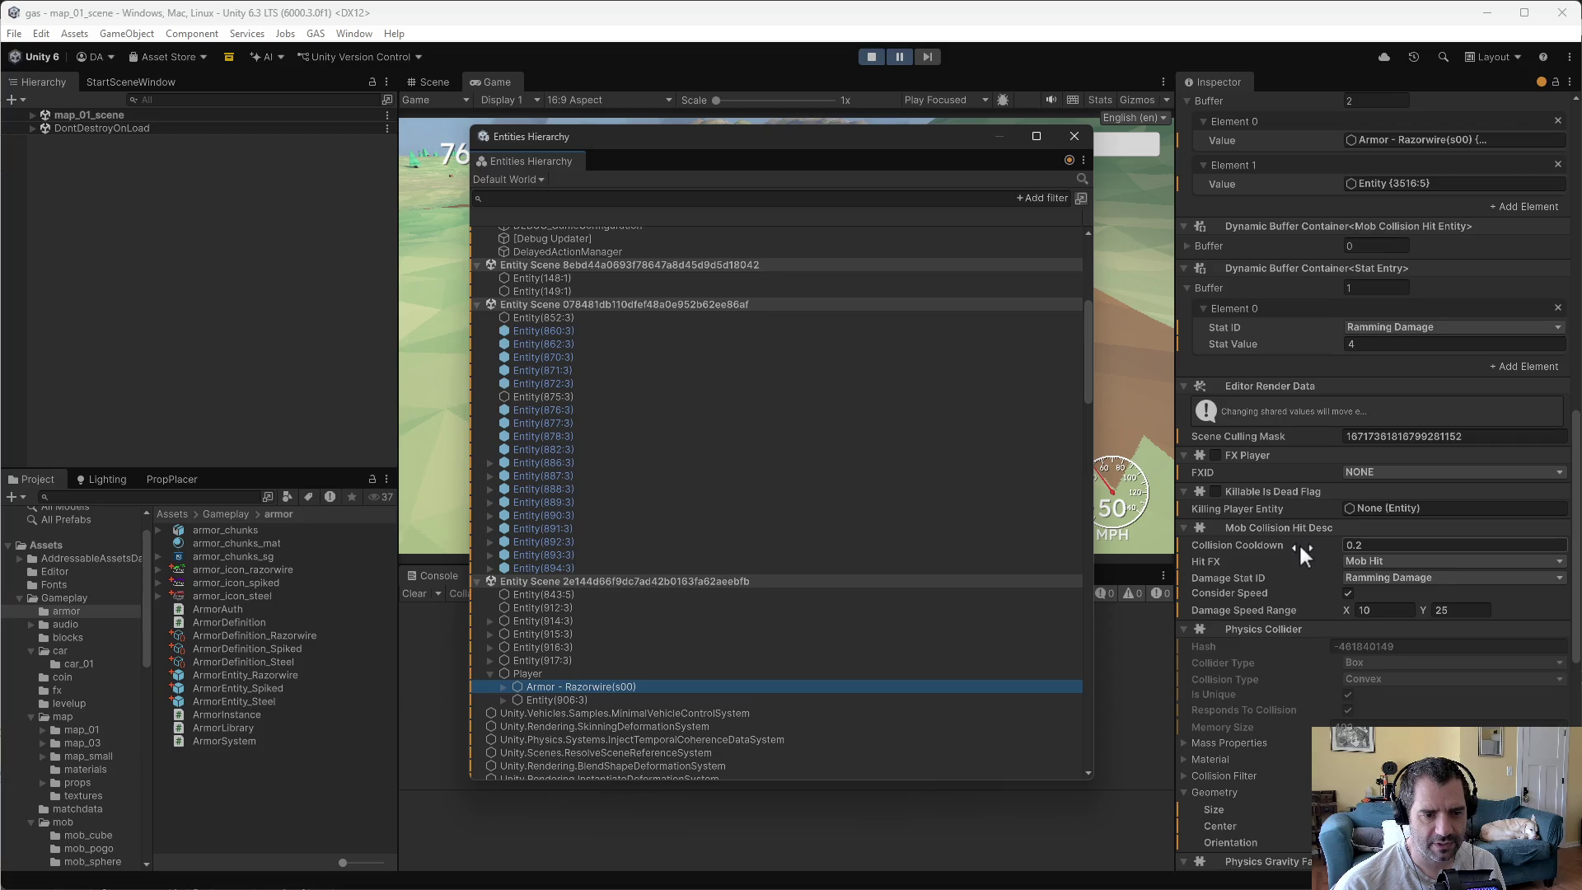
- Review the Razorwire armor entity's Inspector components, then close the Entities Hierarchy window
scroll(1299, 542, down, 5)
scroll(1306, 571, up, 5)
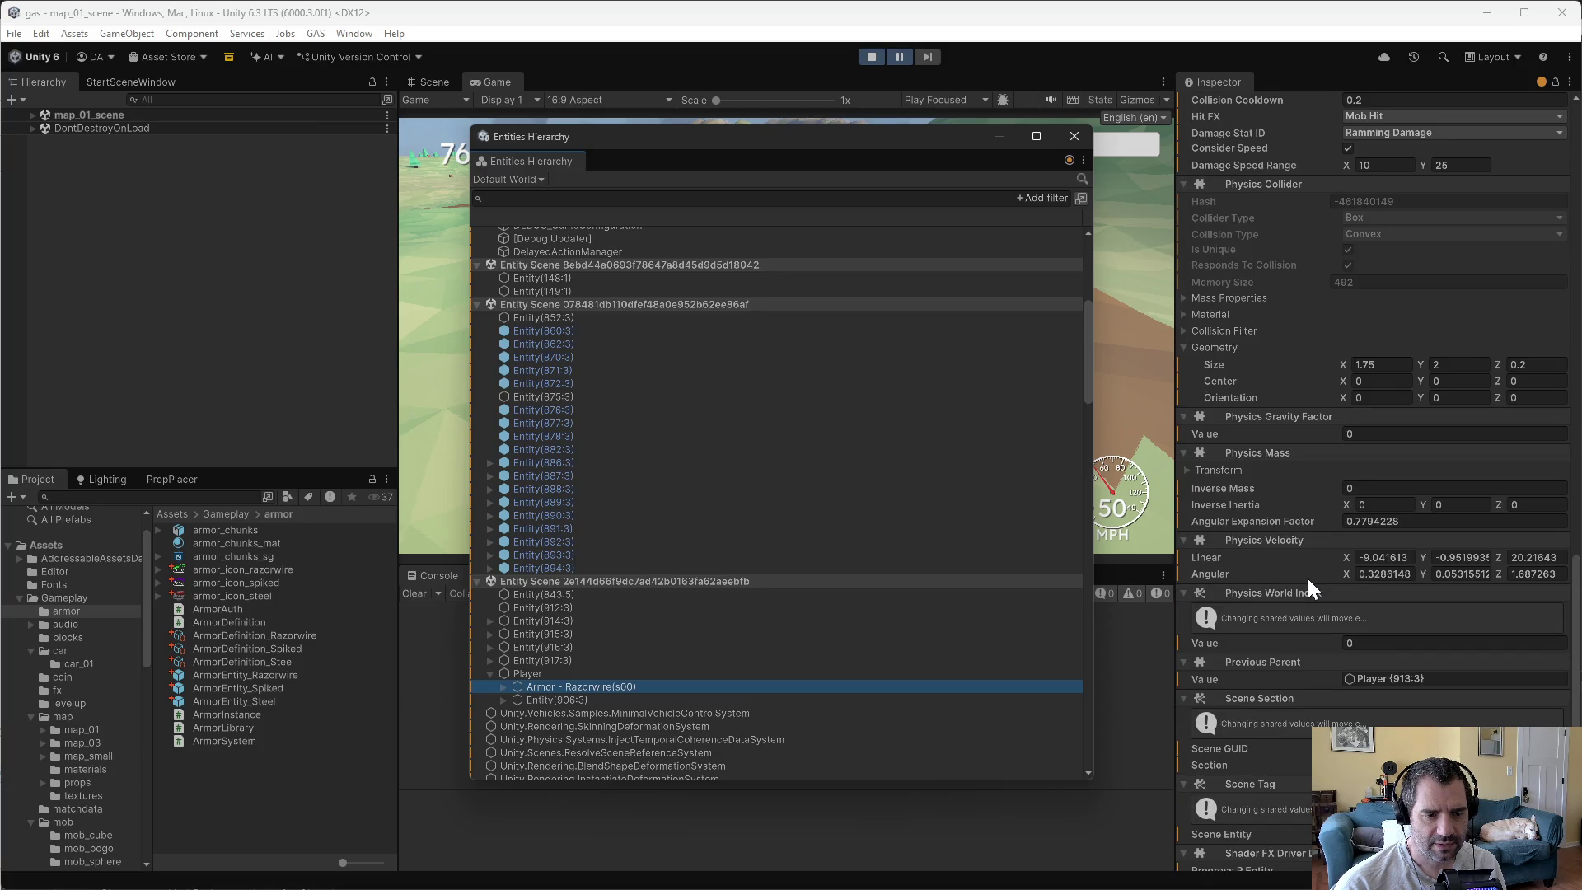
scroll(1310, 585, up, 6)
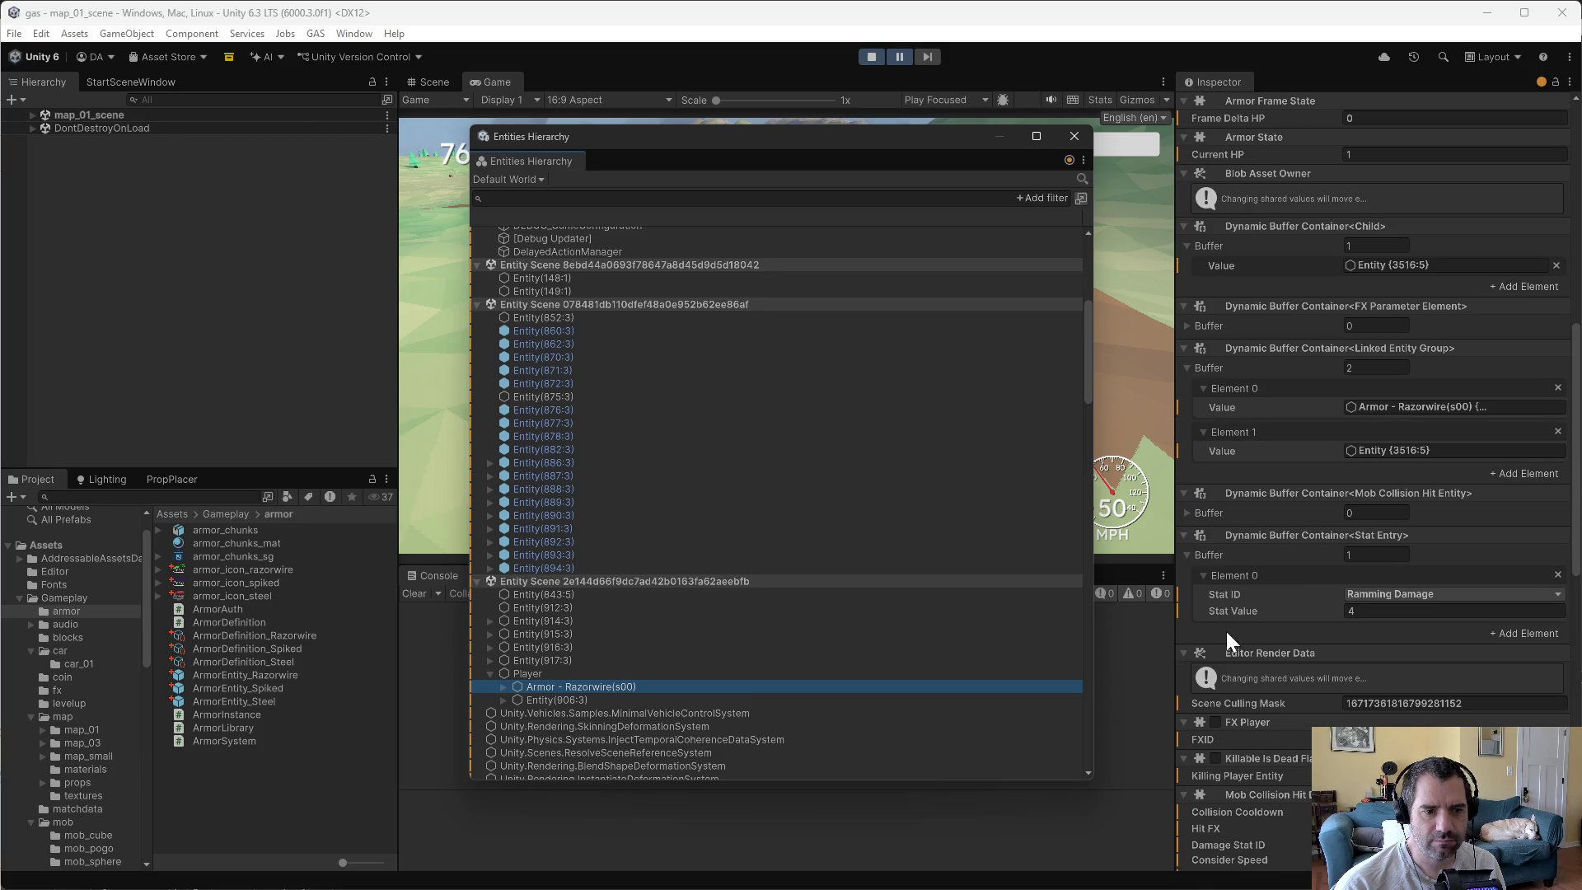
scroll(1365, 625, down, 7)
scroll(1356, 629, down, 12)
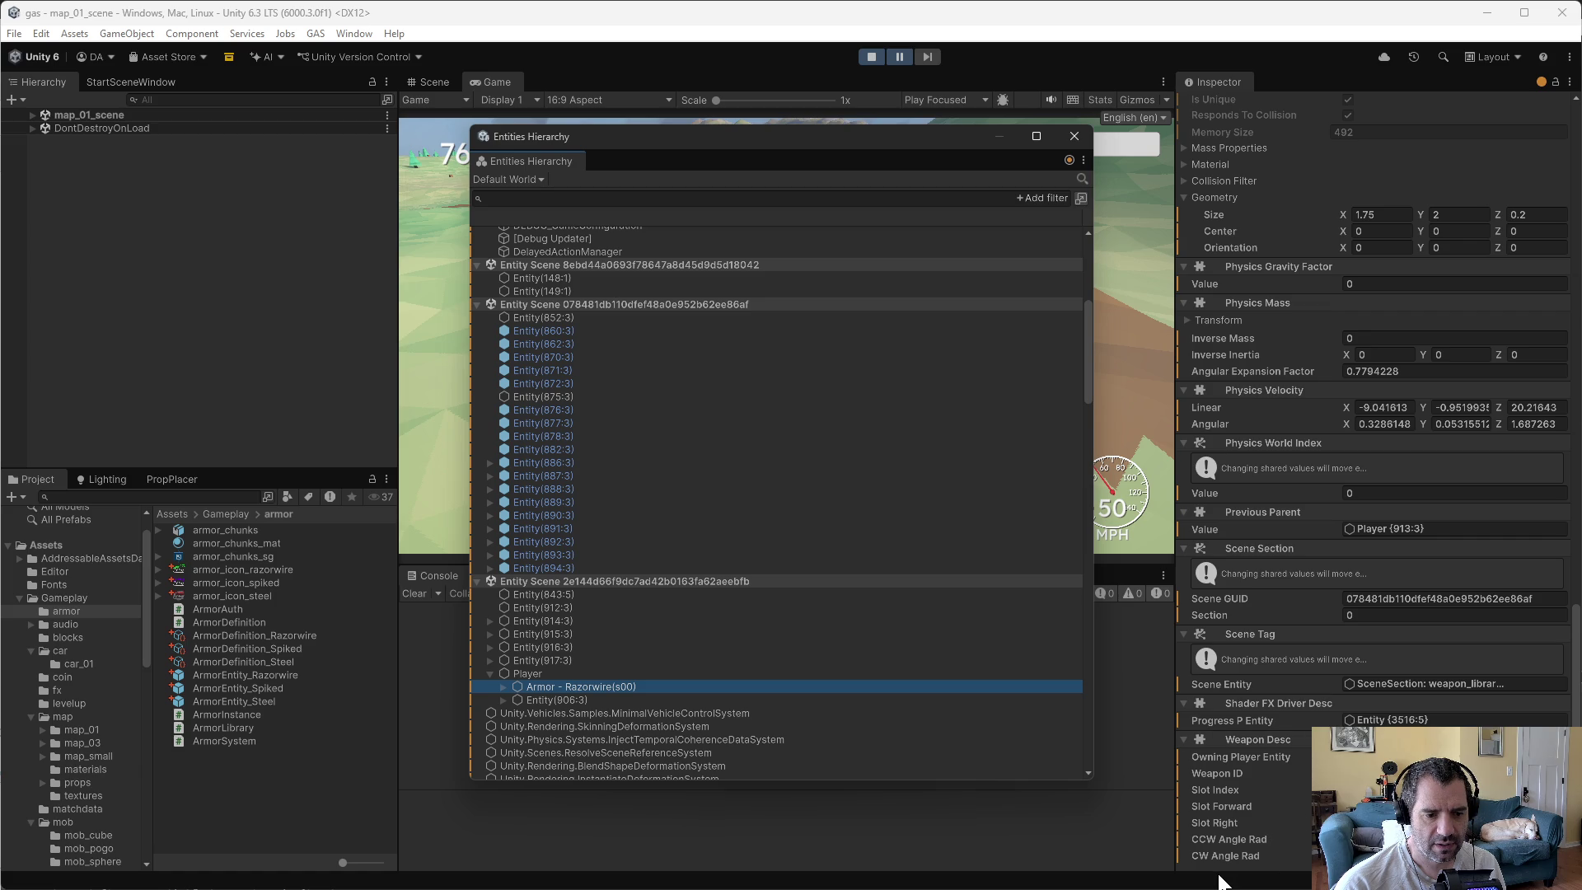
click(1075, 136)
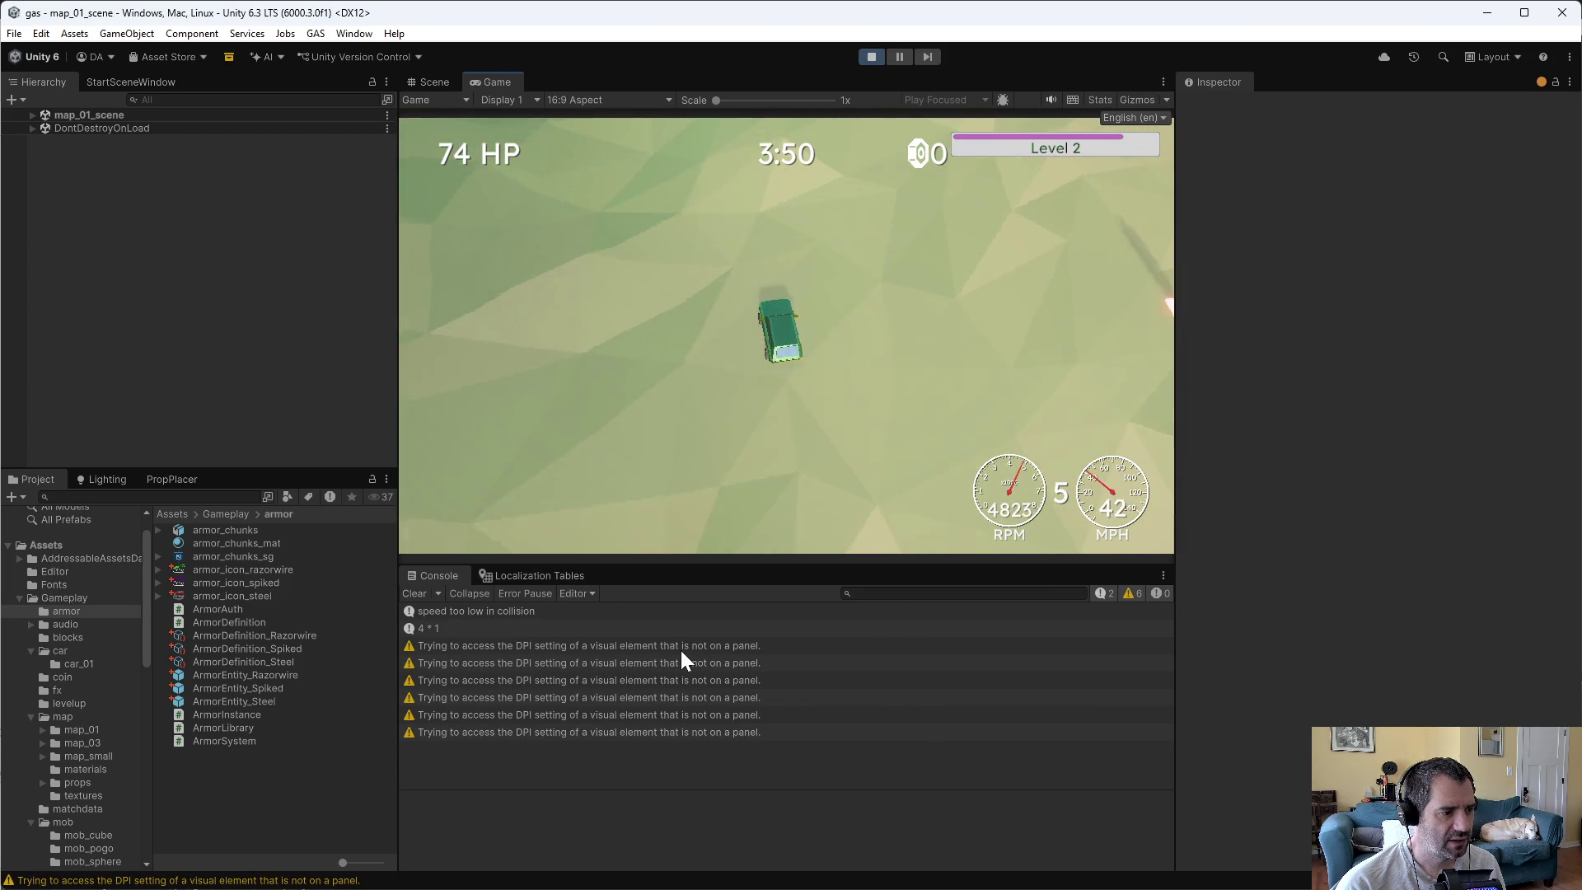
- Check the DPI warning and '4 * 1' log sources, stop play mode, and return to Emacs
click(681, 651)
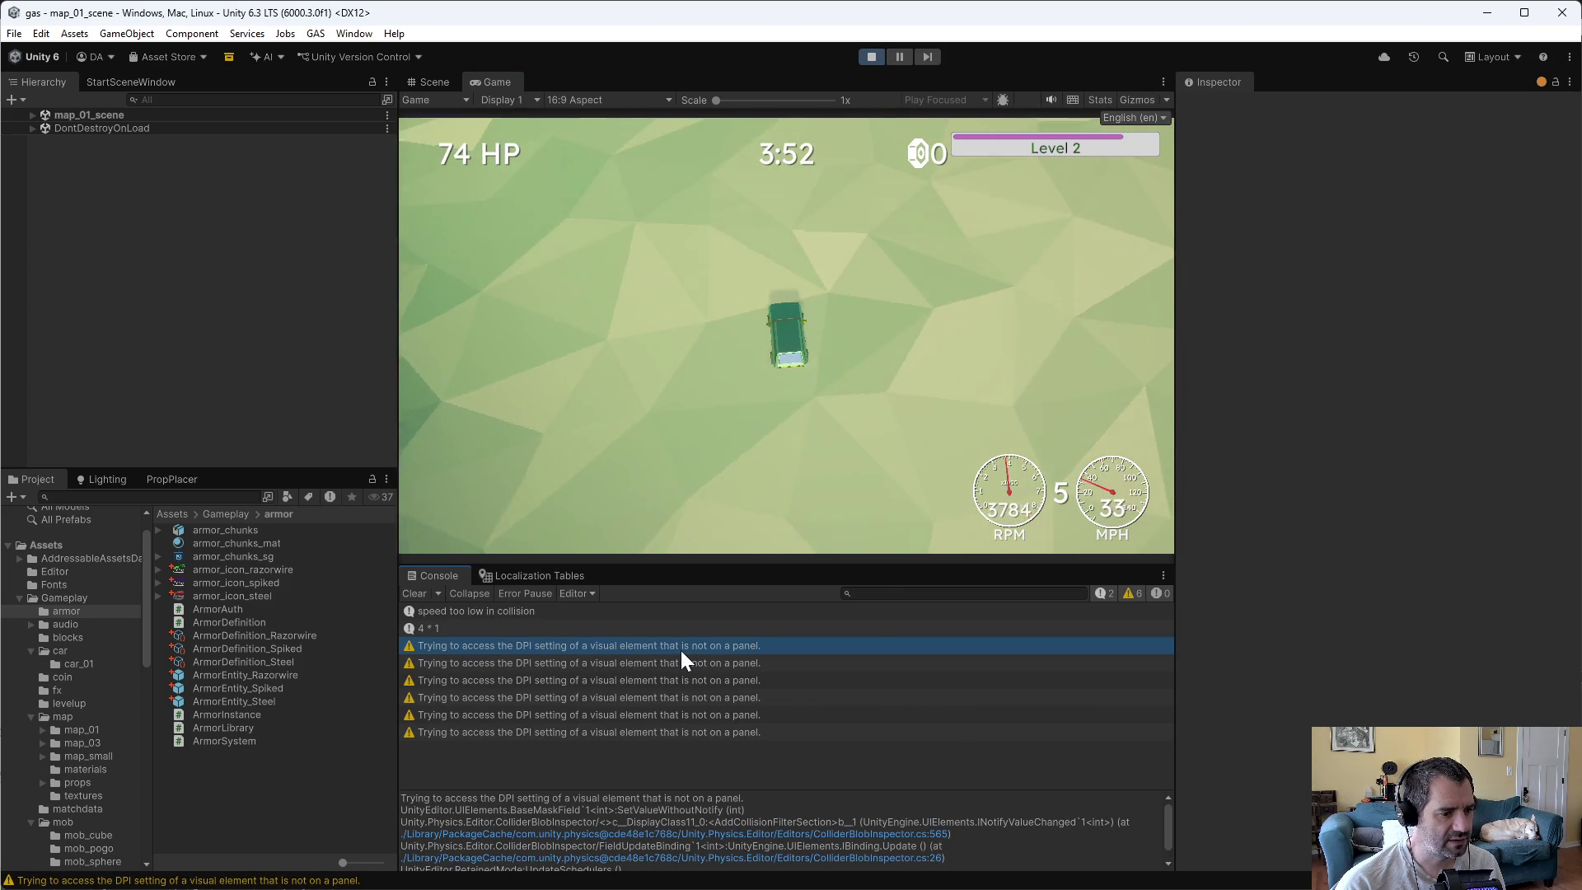
click(595, 630)
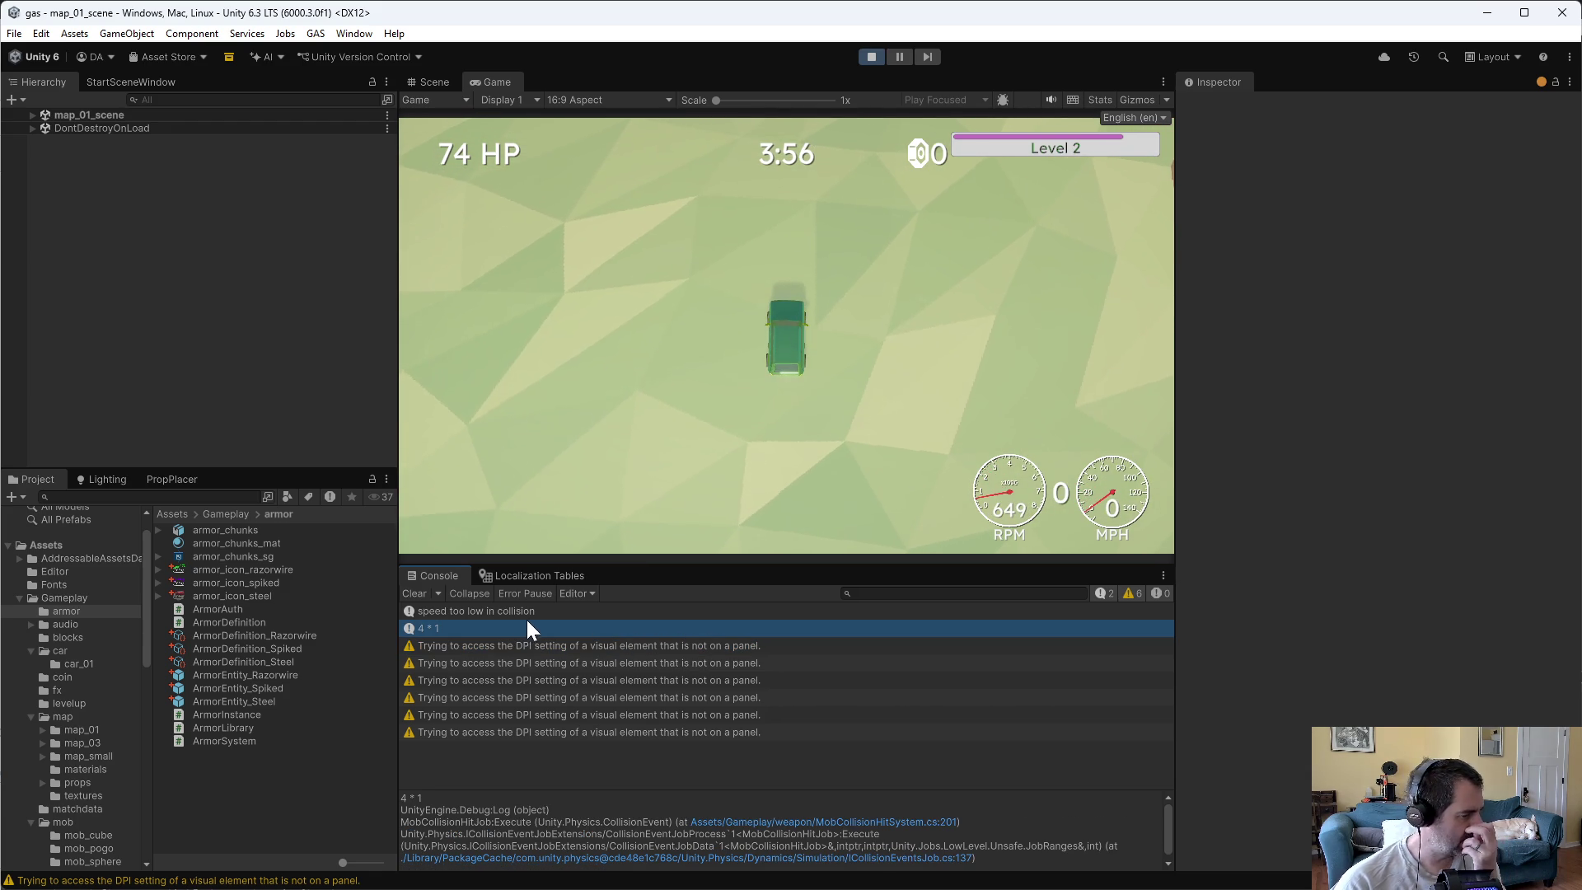
click(870, 57)
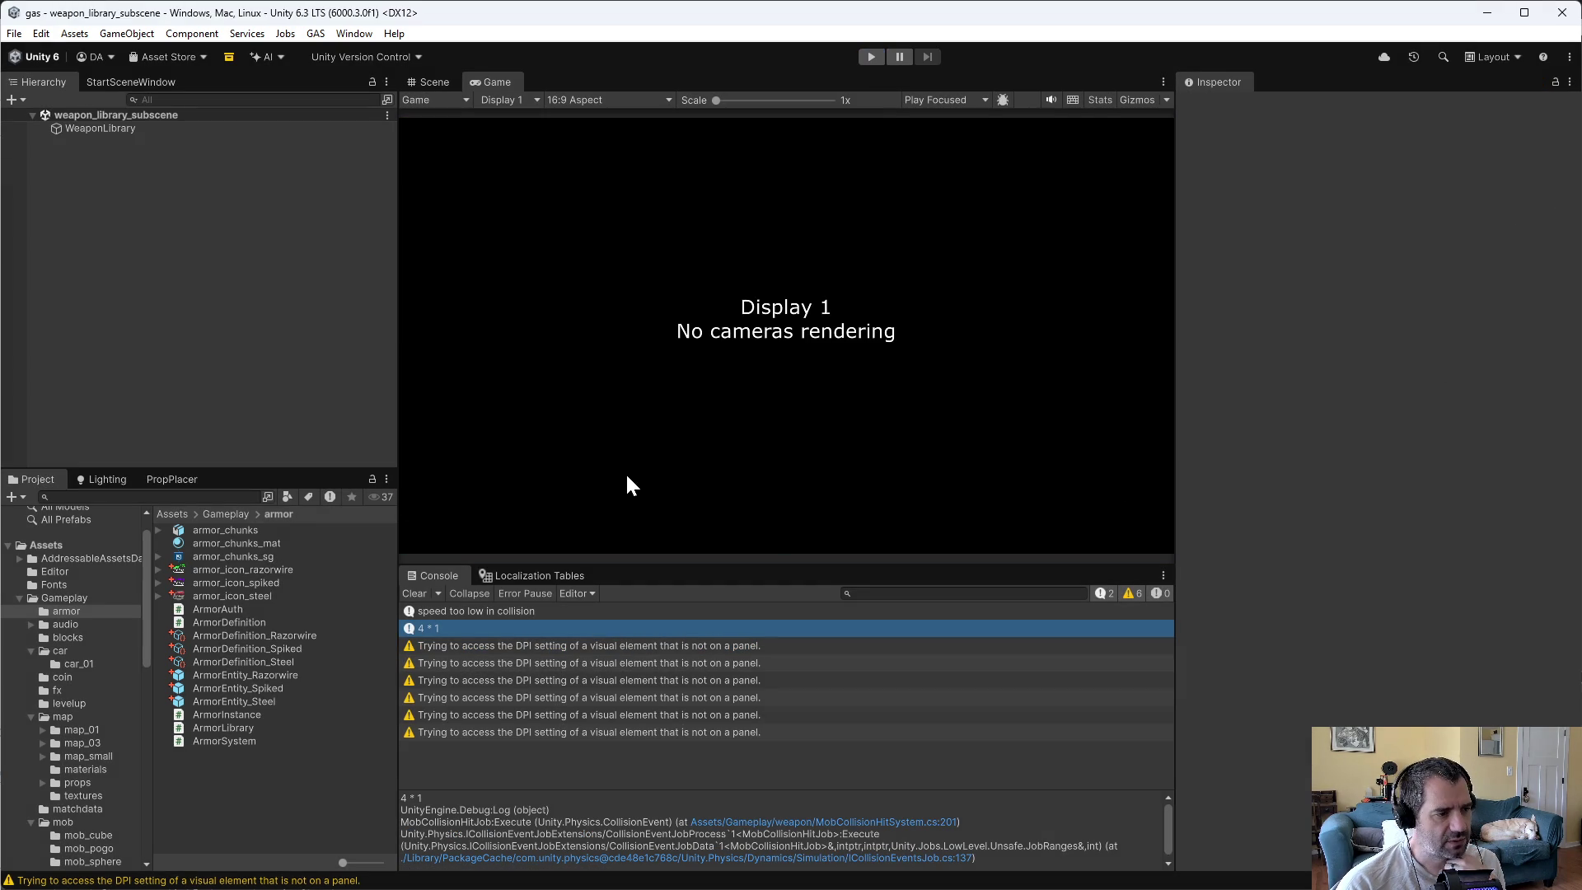
key(alt+Tab)
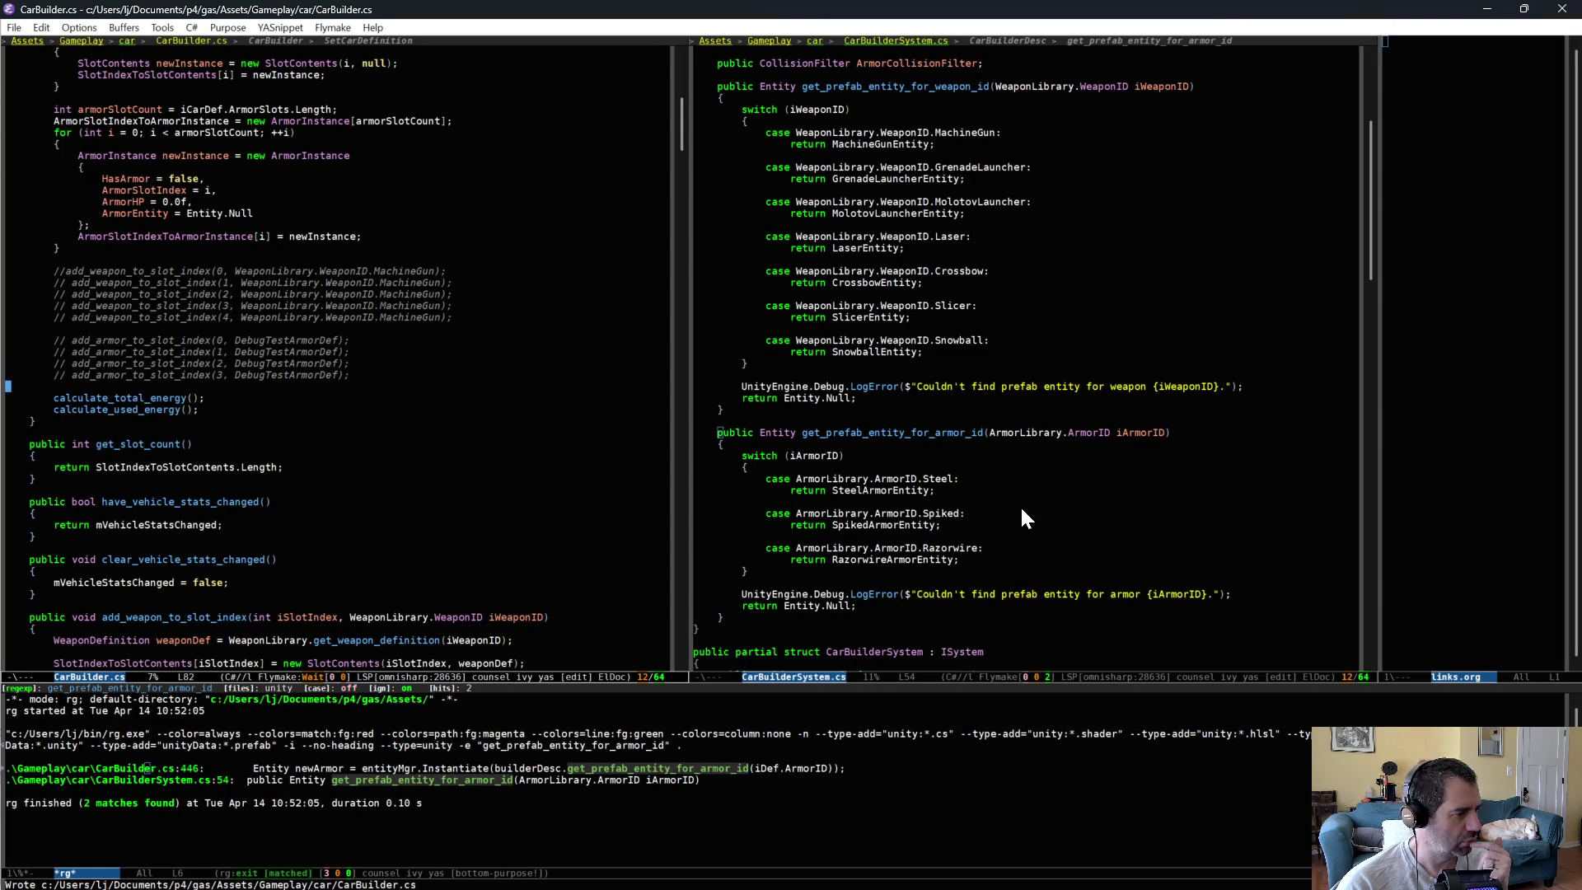
- Reconcile offline work into the default changelist and diff ArmorAuth.cs against its depot revision
key(alt+Tab)
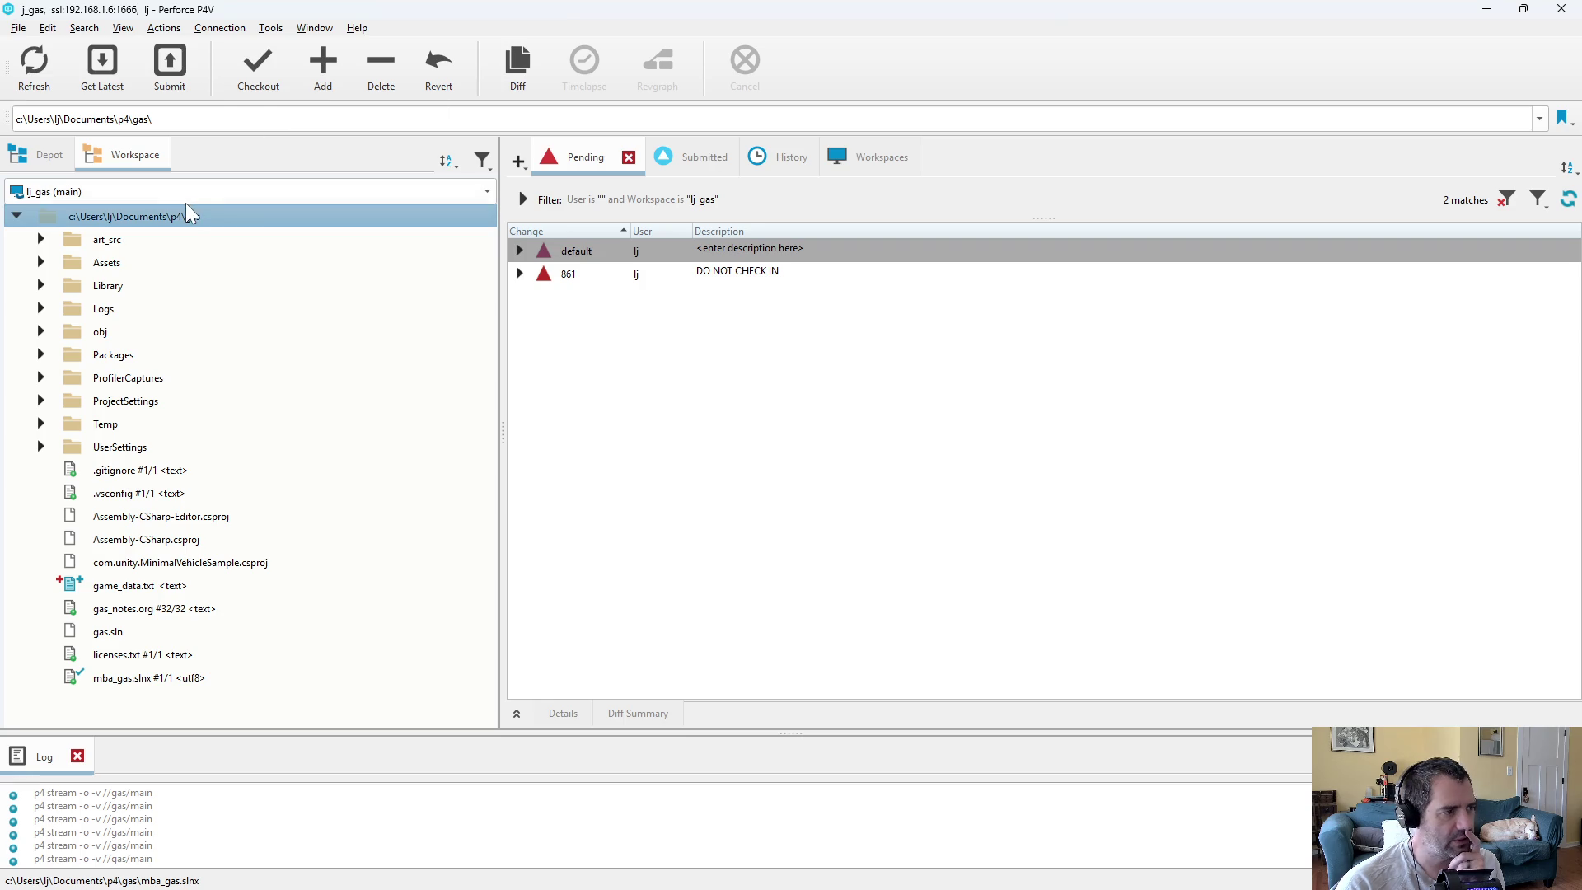
right_click(190, 214)
click(297, 221)
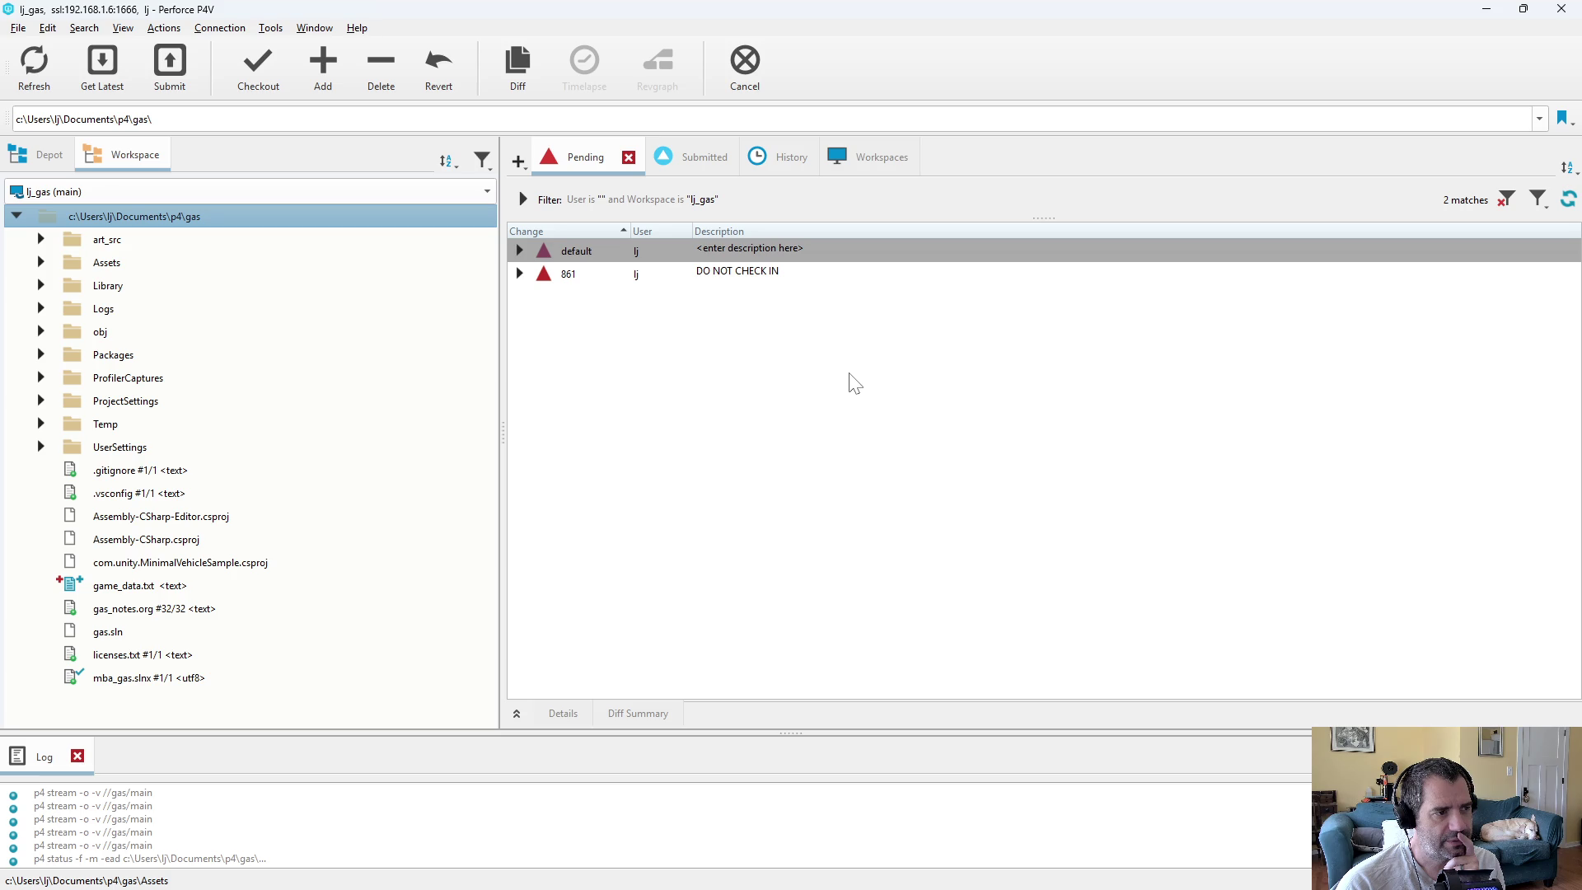
click(263, 620)
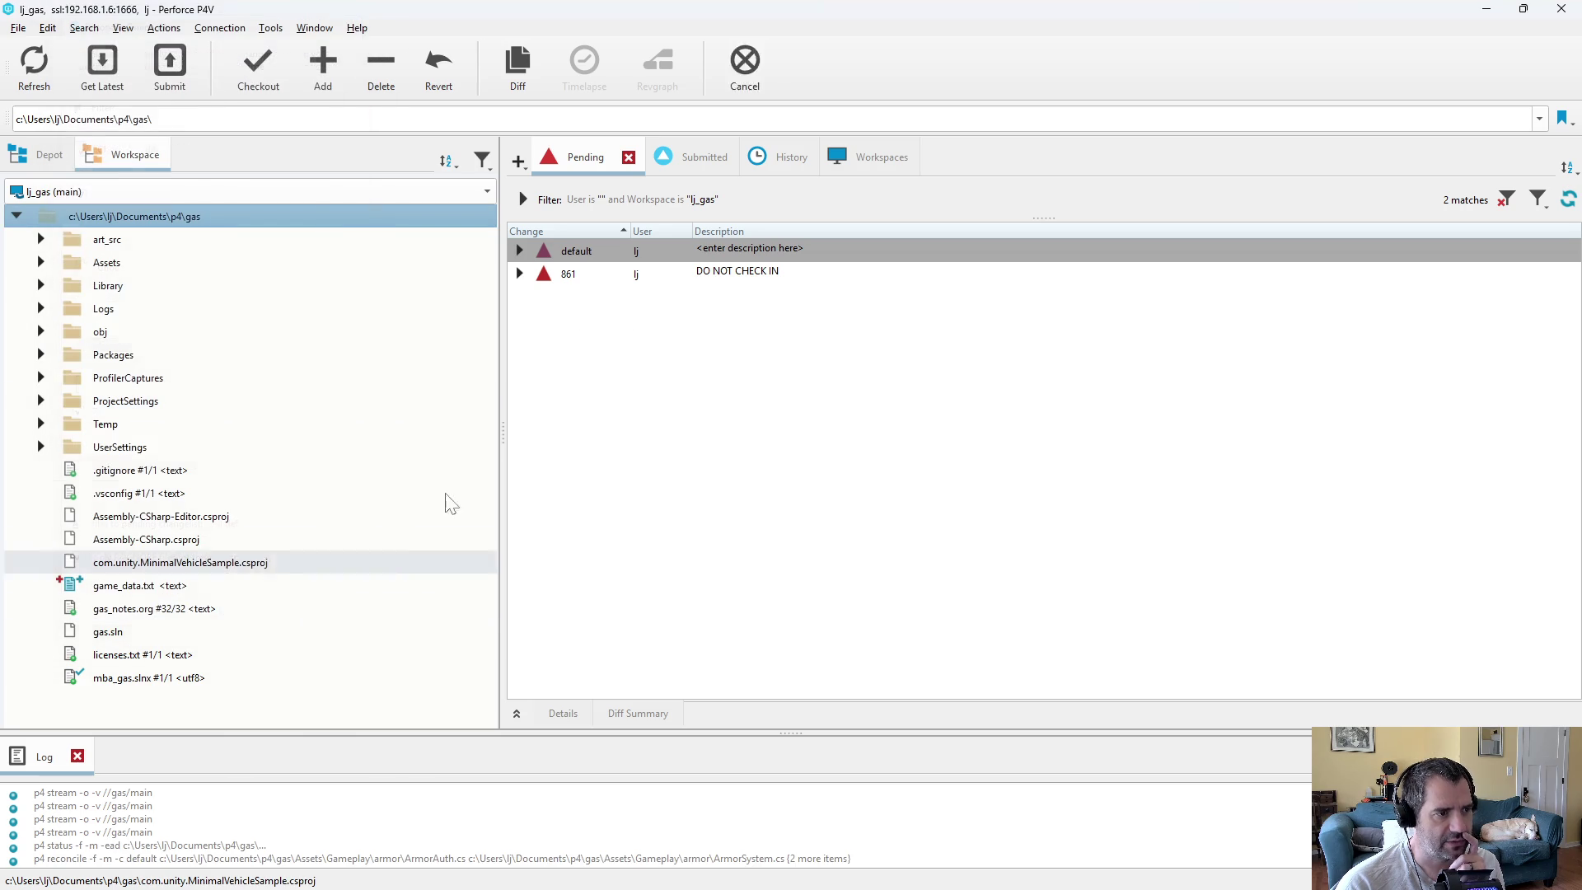
scroll(781, 607, down, 5)
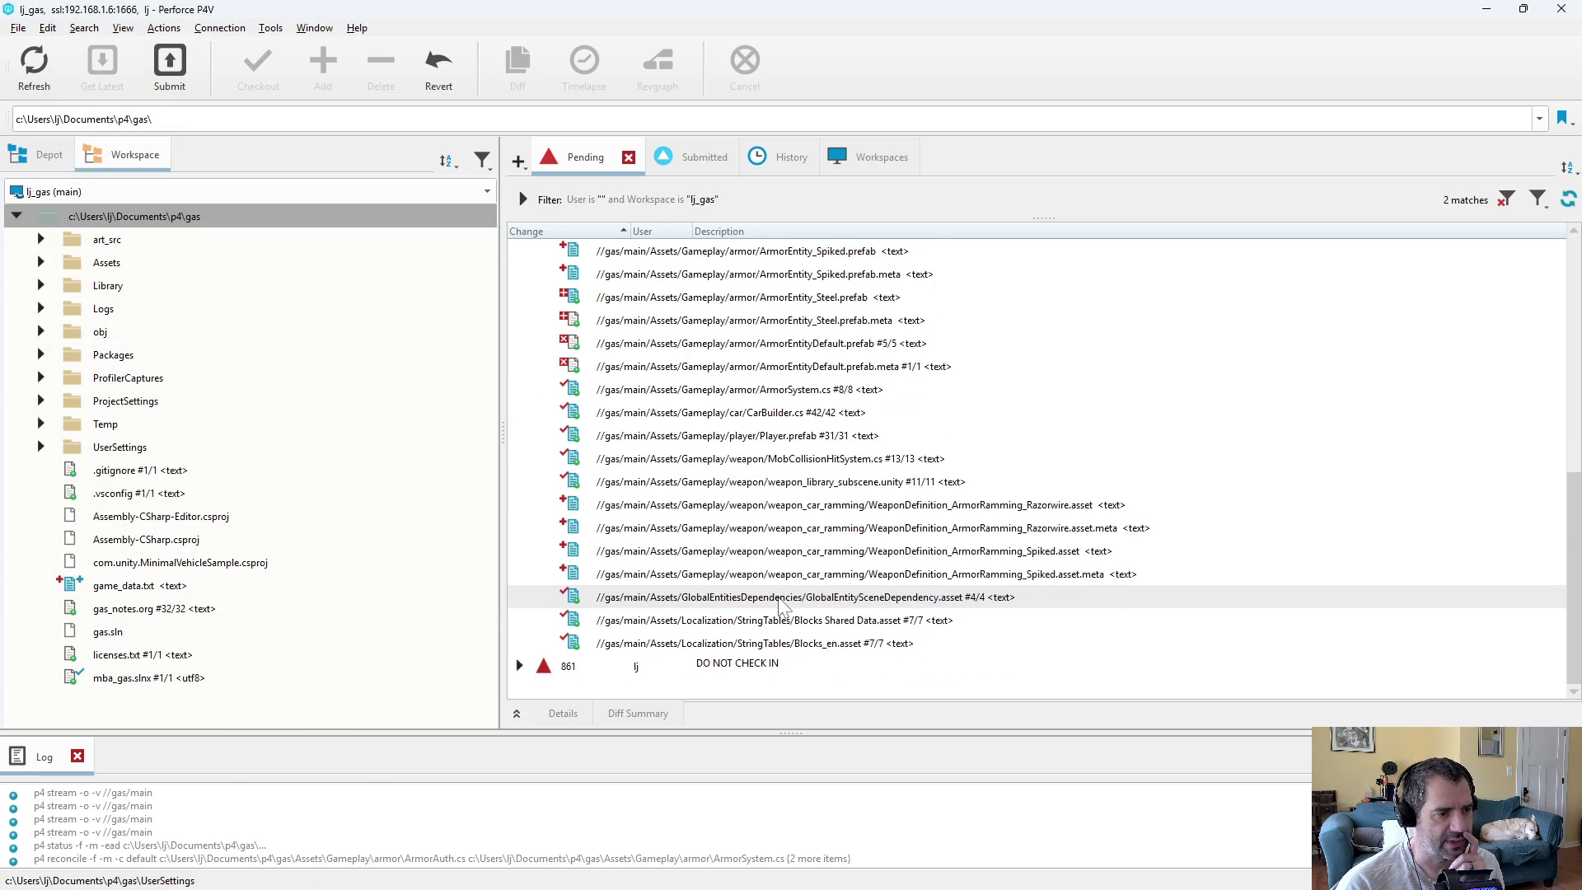
scroll(781, 607, up, 5)
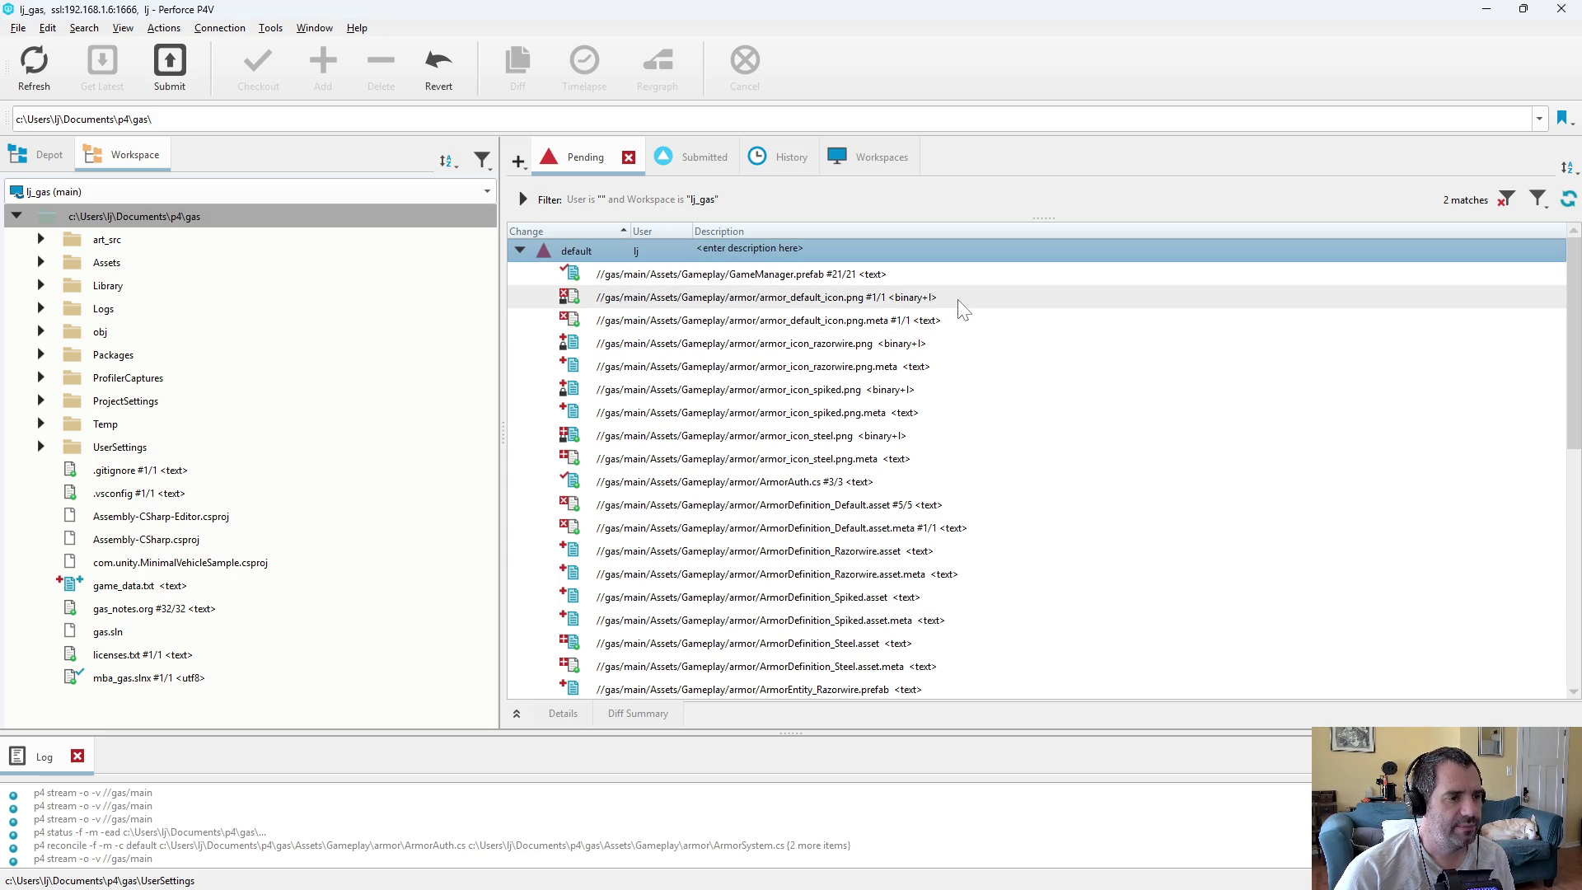
mouse_move(963, 309)
mouse_down()
mouse_move(940, 469)
mouse_move(888, 488)
mouse_up()
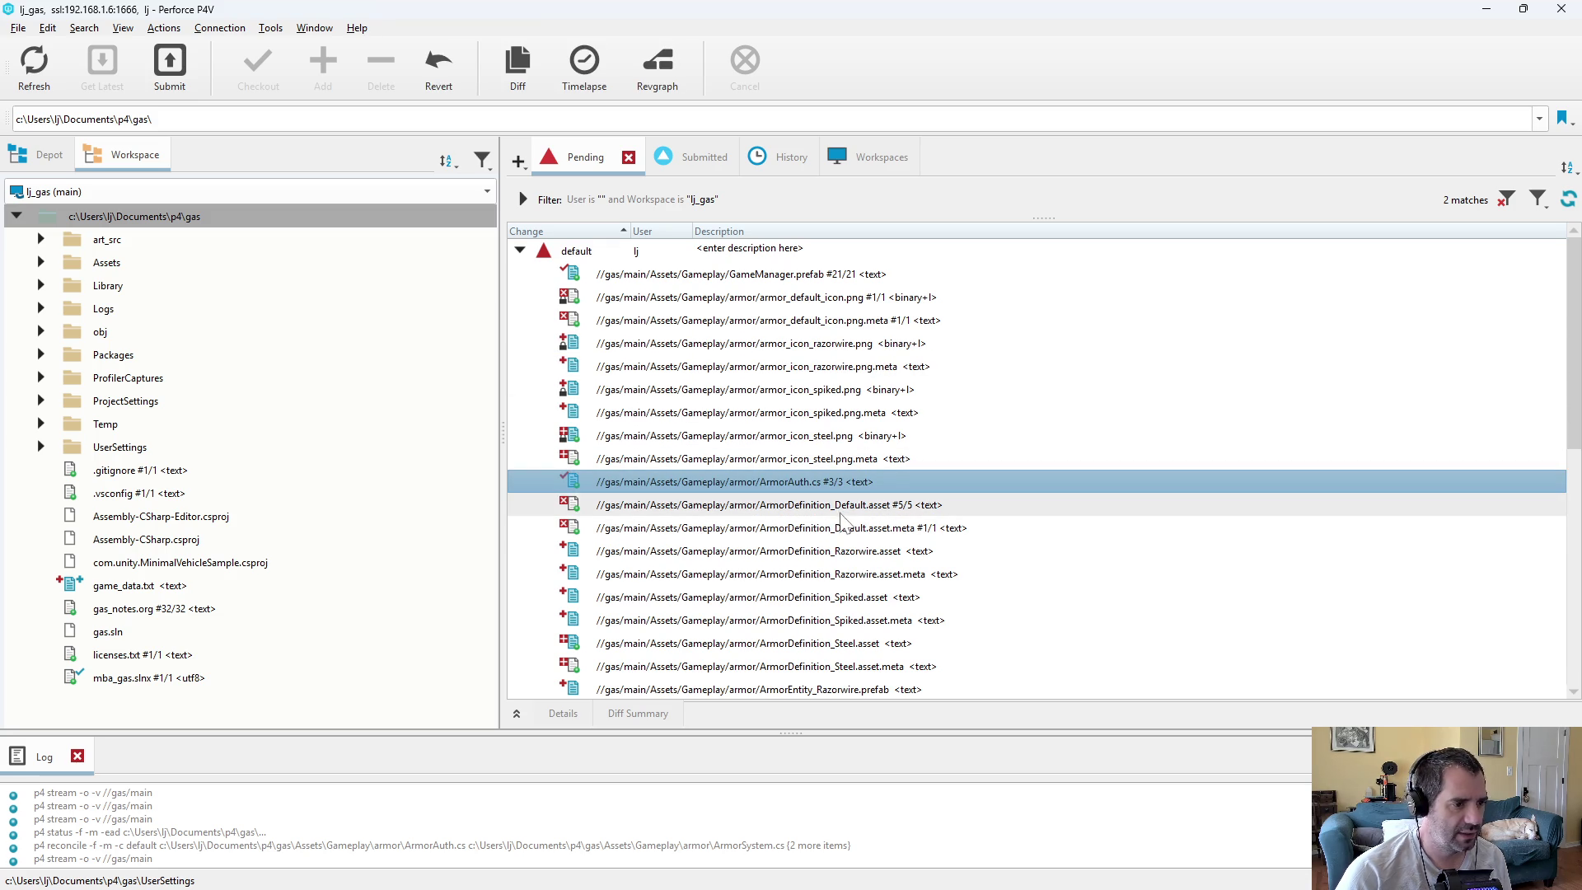
key(ctrl+d)
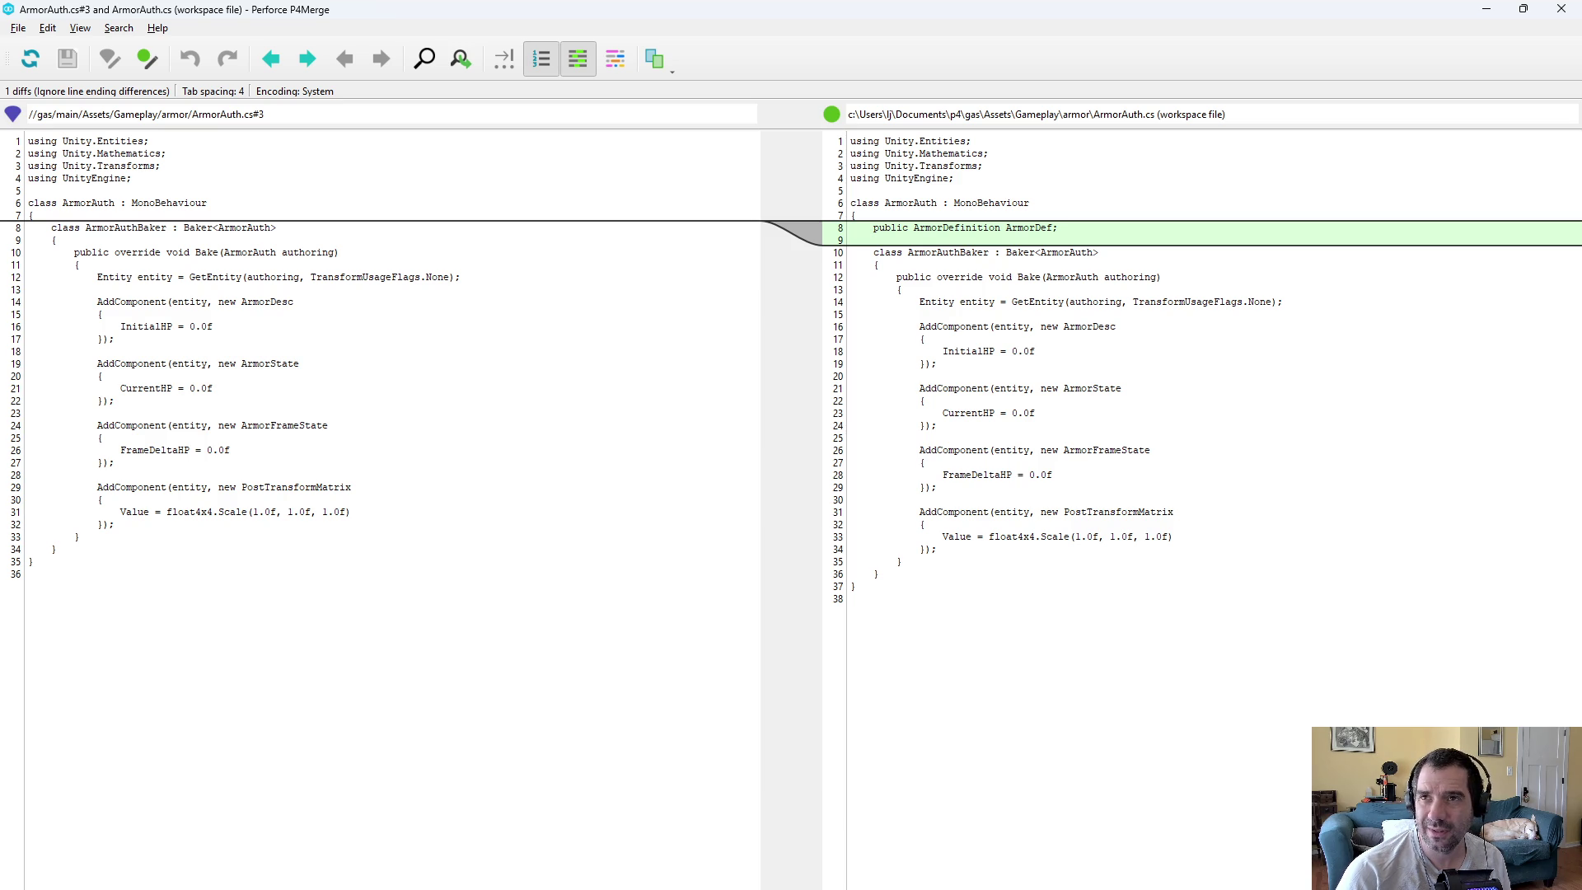
- Close the ArmorAuth.cs diff and browse the pending armor definition and armor entity prefab files
key(ctrl+q)
click(824, 501)
scroll(832, 462, down, 2)
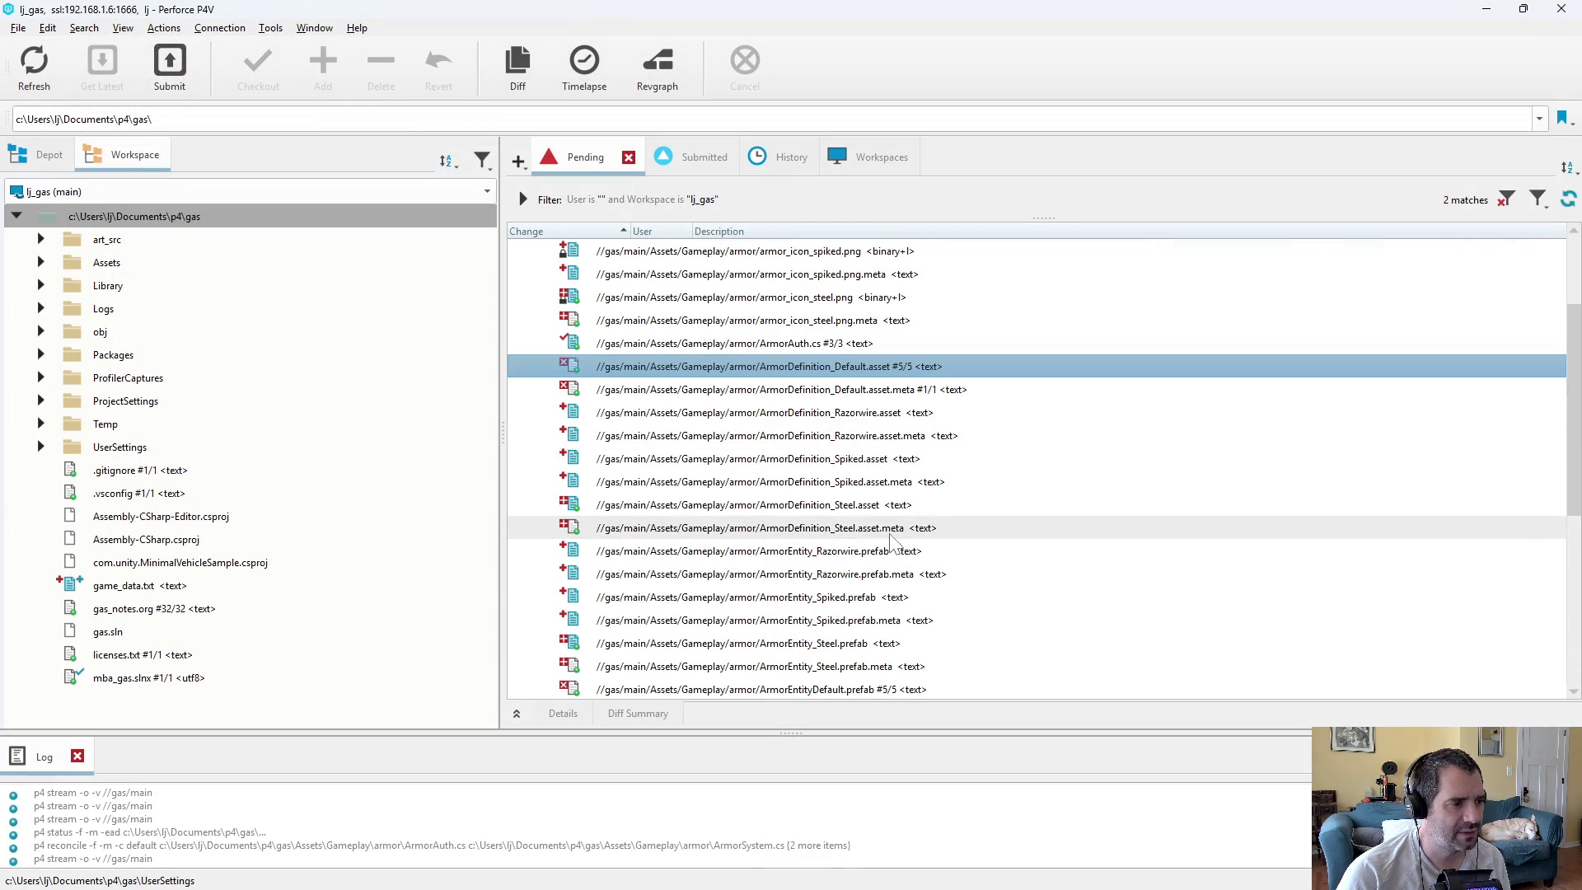
click(906, 412)
click(873, 435)
click(800, 504)
click(824, 551)
scroll(841, 461, down, 3)
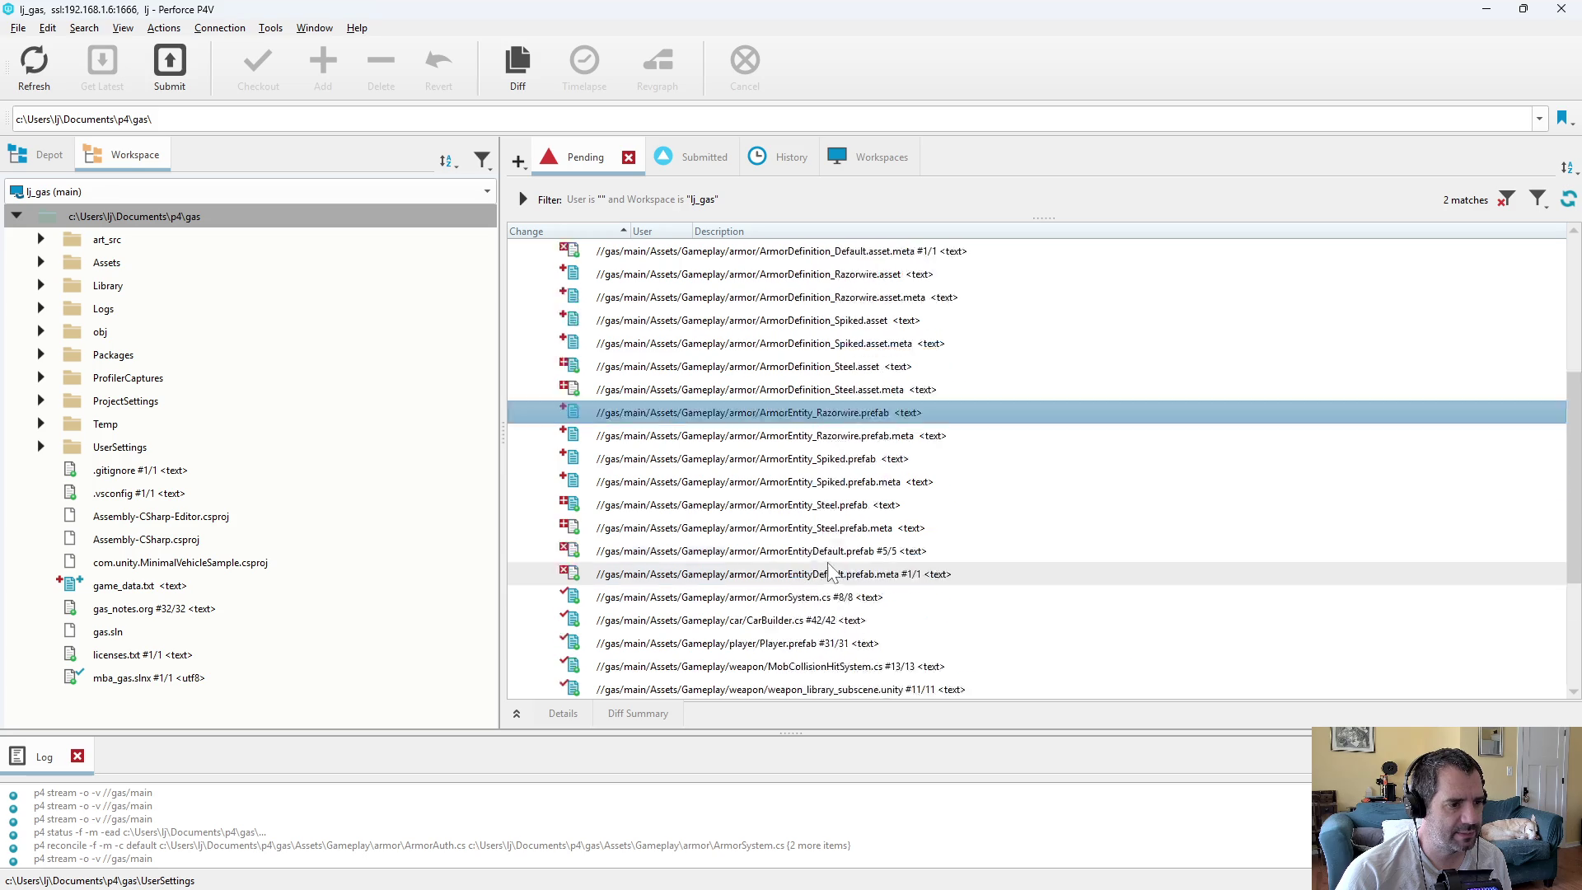
key(Down)
key(Down)
key(Down)
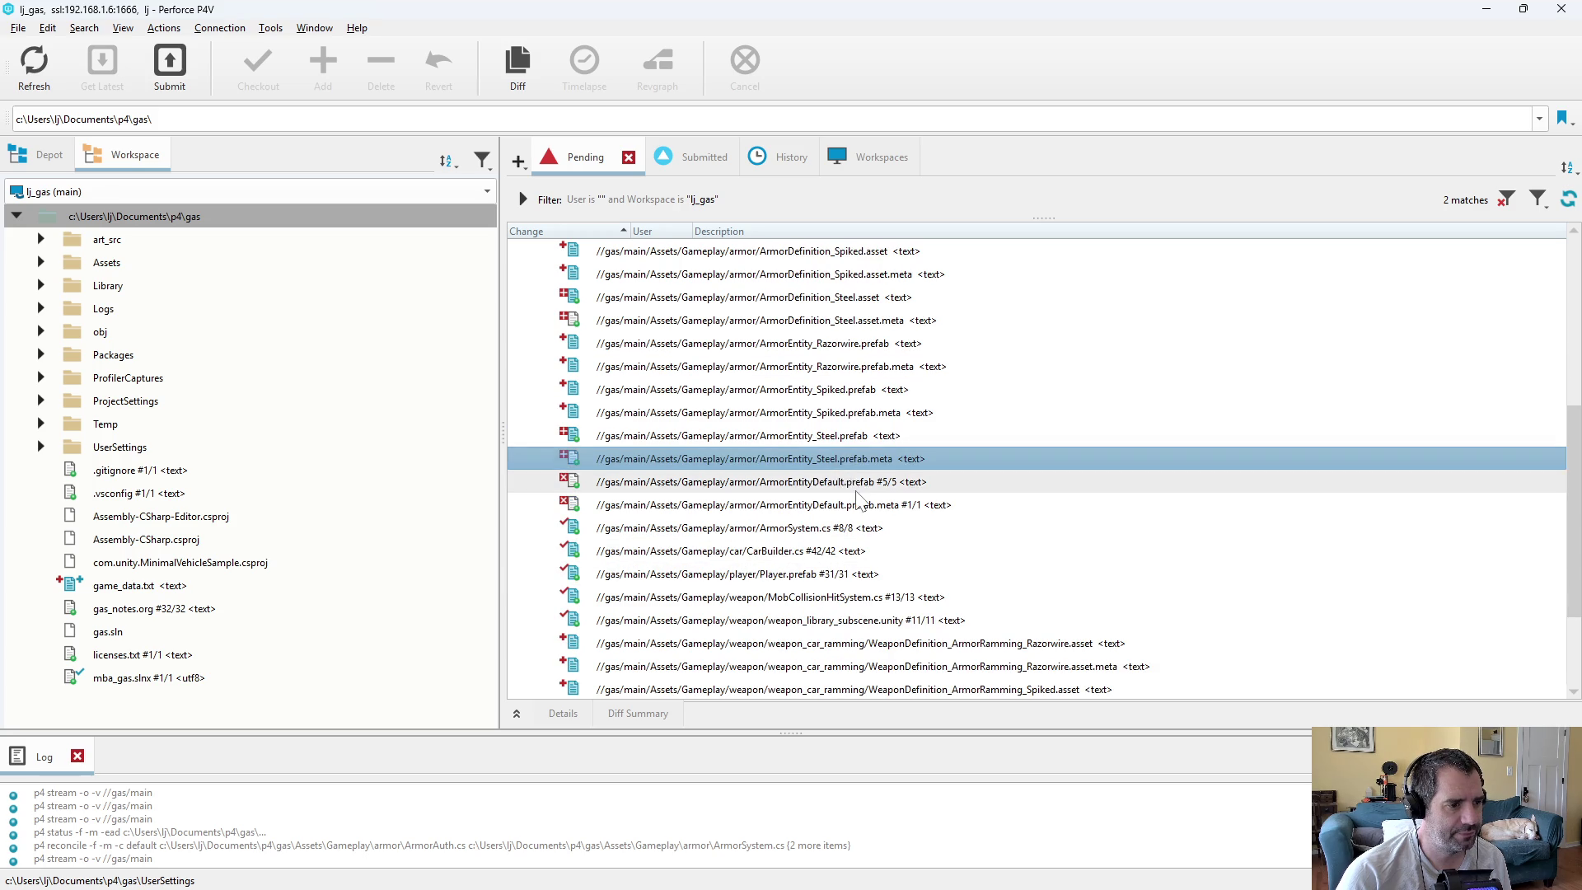
- Diff ArmorSystem.cs and inspect its new OwningPlayerEntity field
double_click(827, 528)
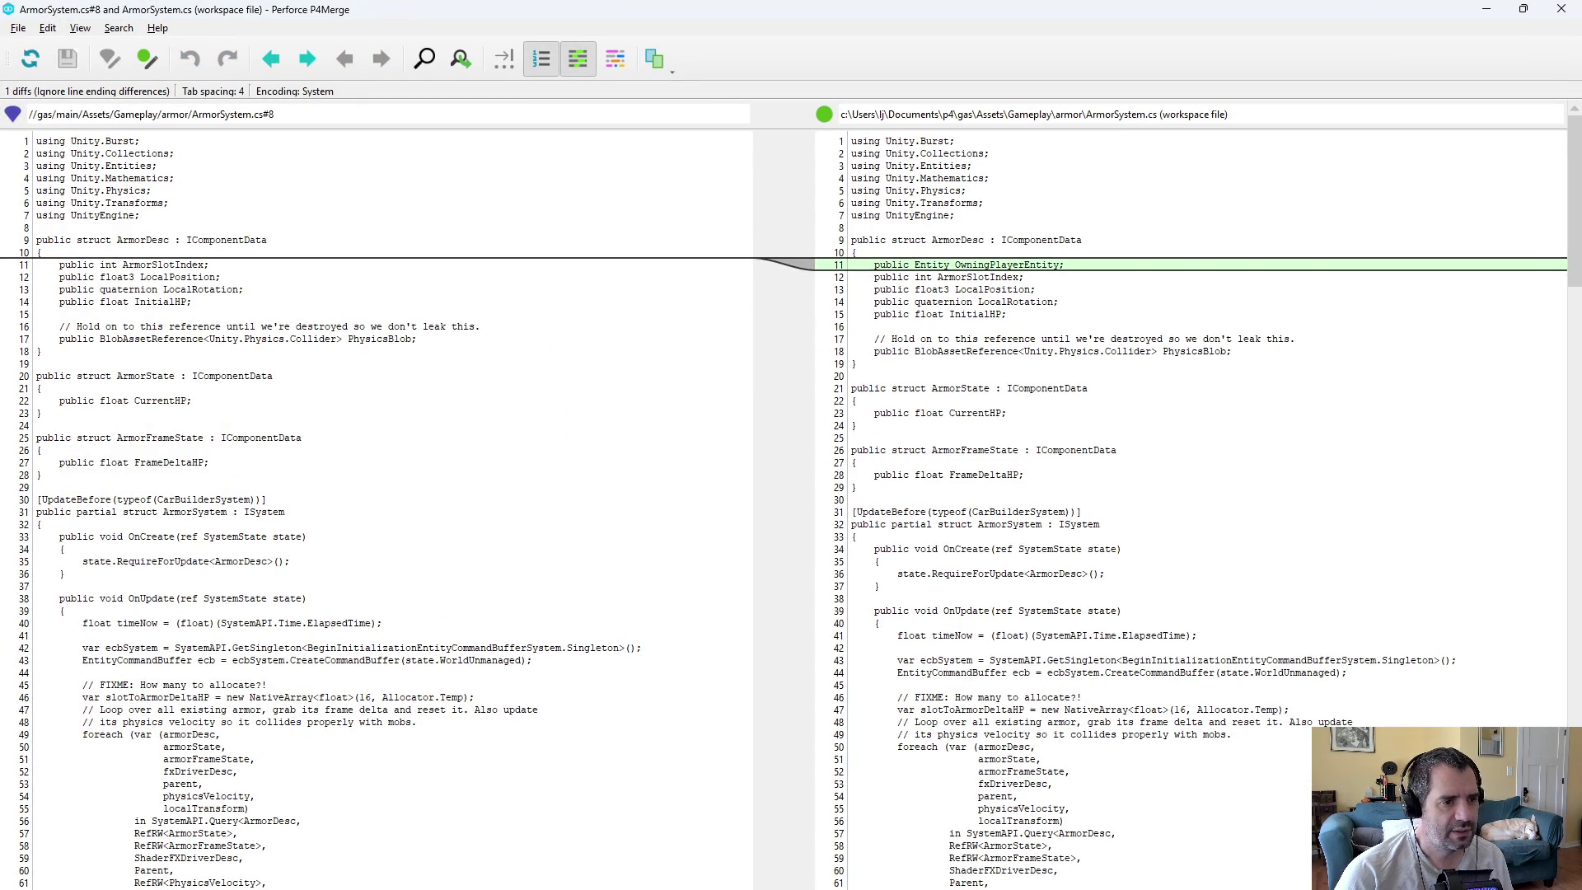
double_click(932, 265)
double_click(1007, 264)
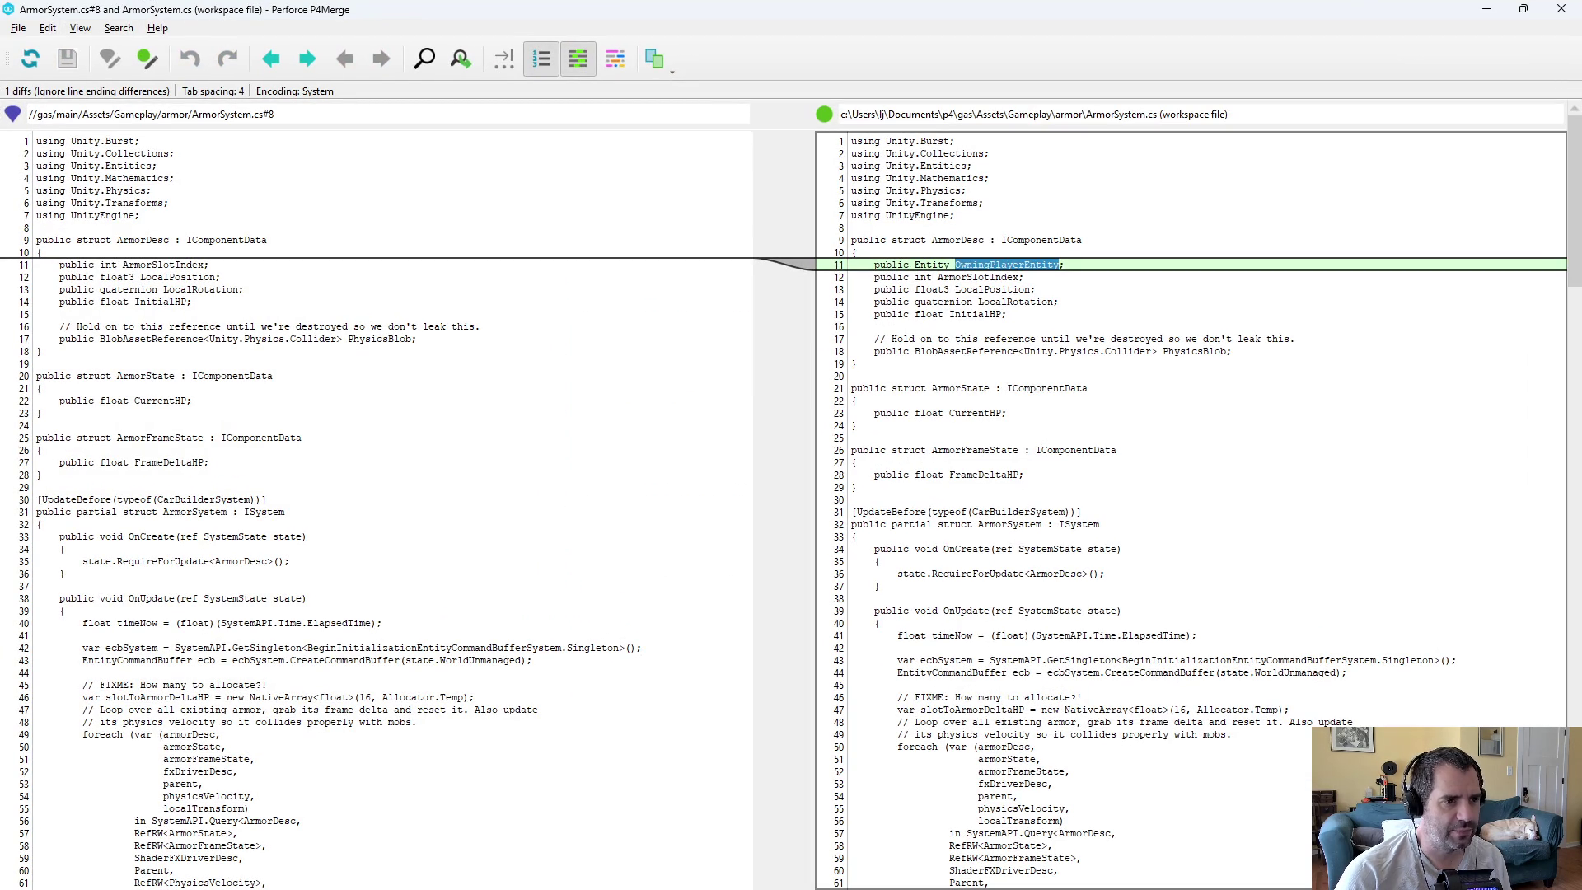
click(1562, 9)
- Diff CarBuilder.cs and inspect the new OwningPlayerEntity assignment at line 491
click(830, 543)
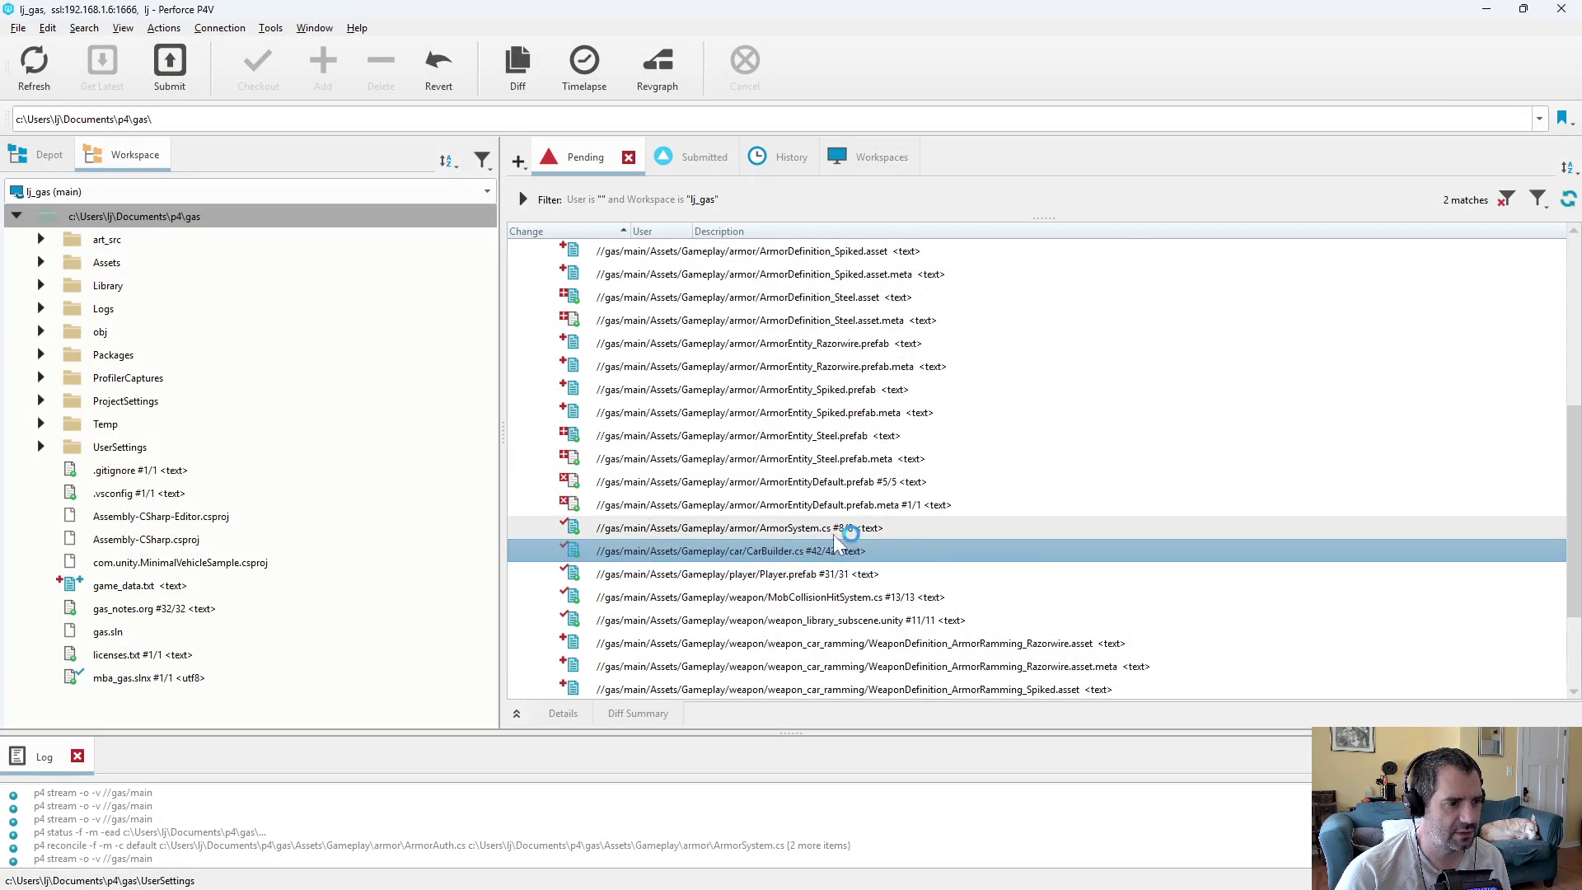
double_click(829, 544)
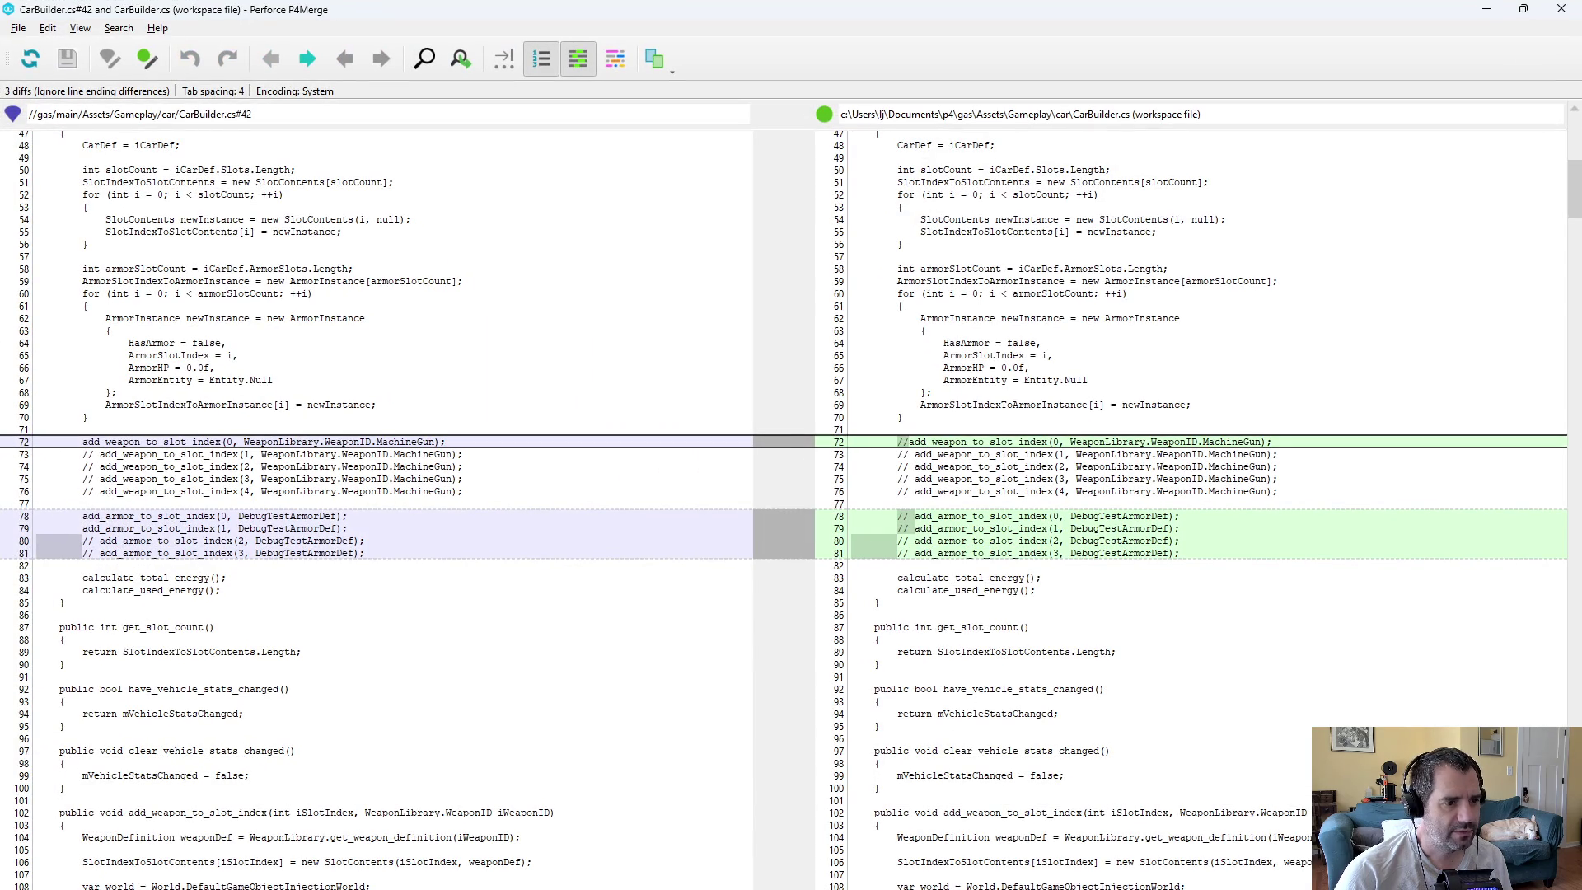
key(ctrl+2)
key(ctrl+2)
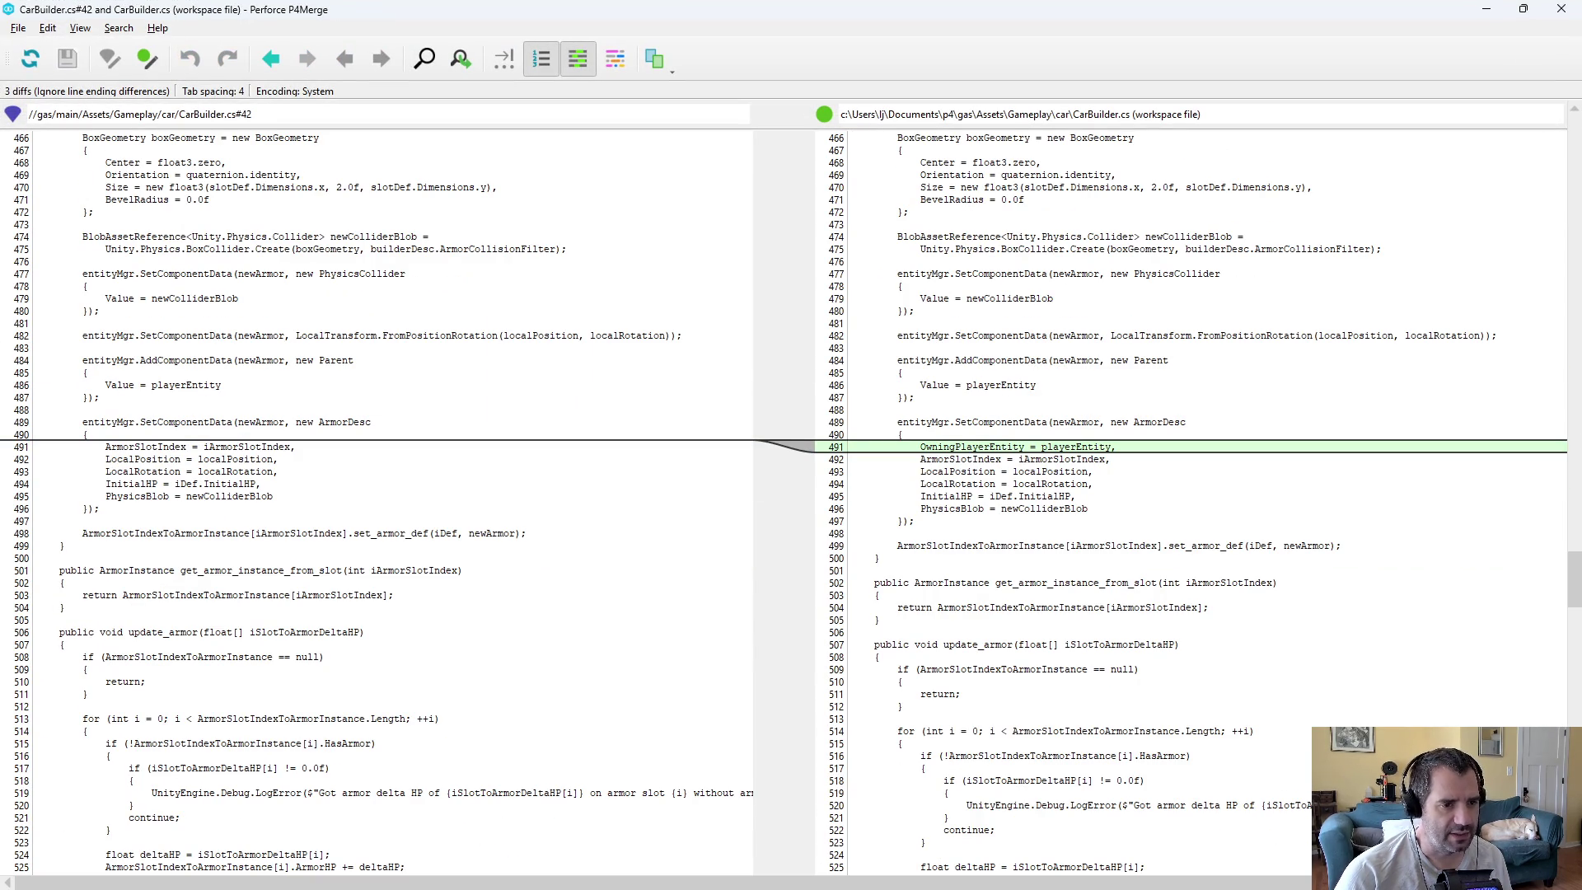
click(971, 445)
triple_click(1084, 445)
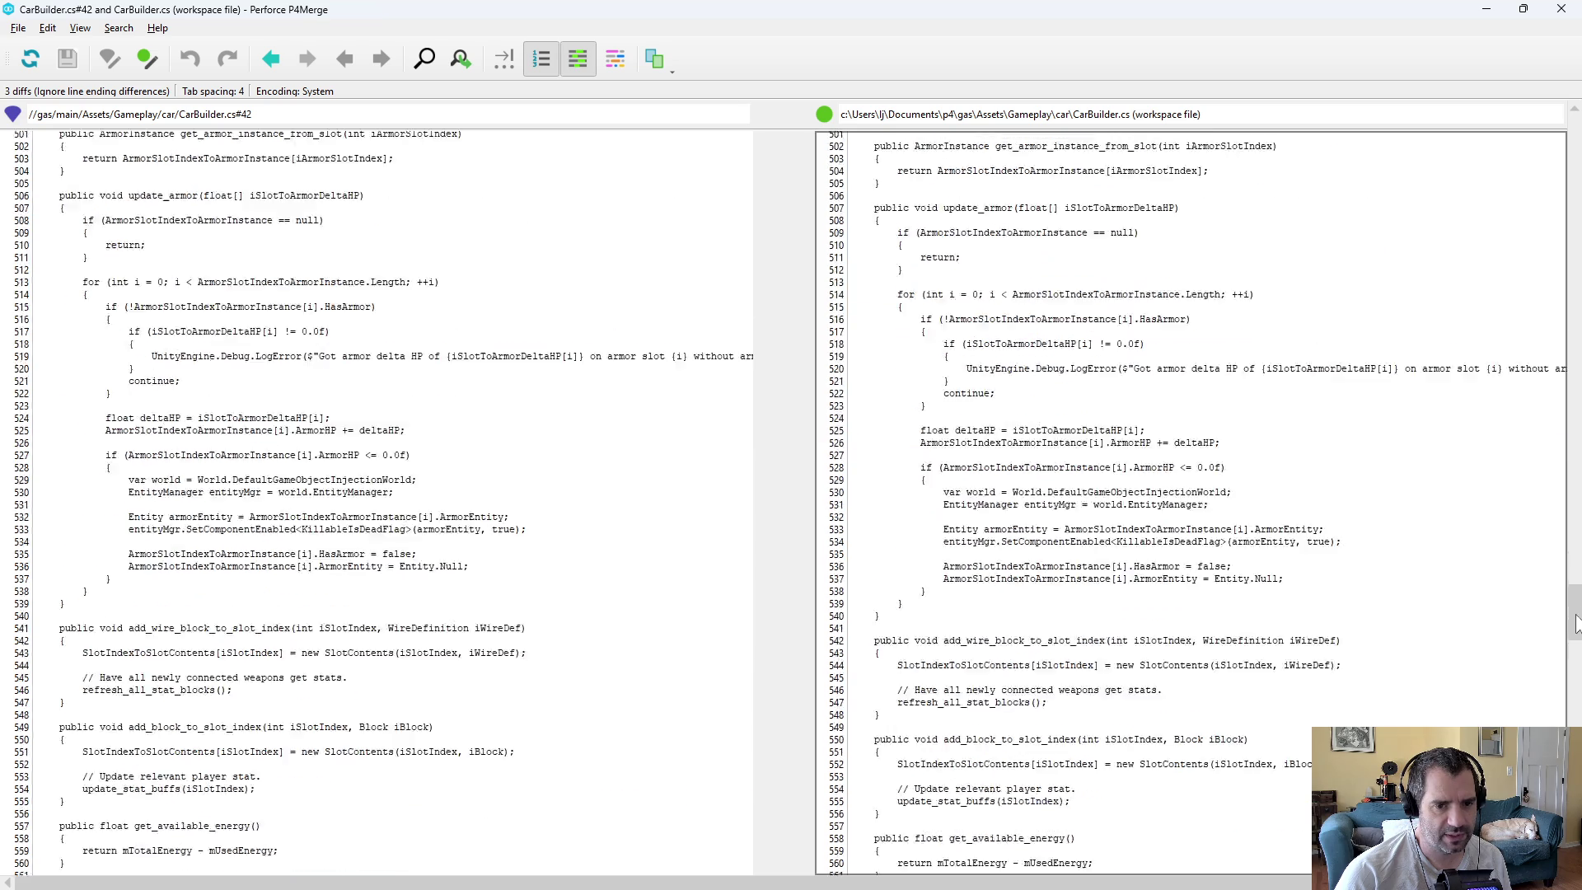
key(ctrl+q)
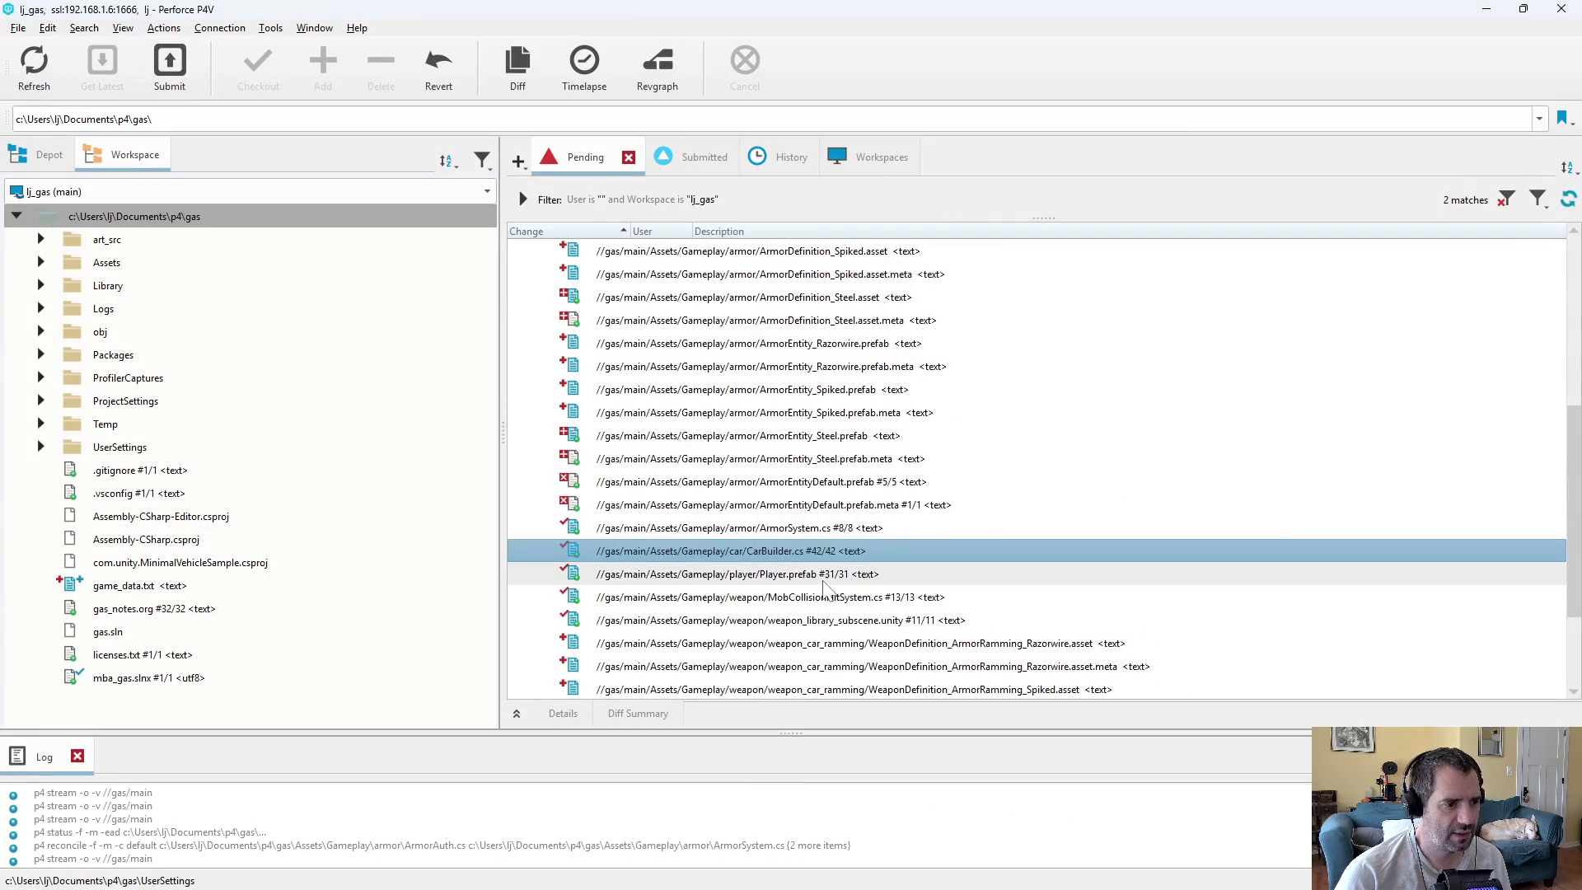
double_click(871, 597)
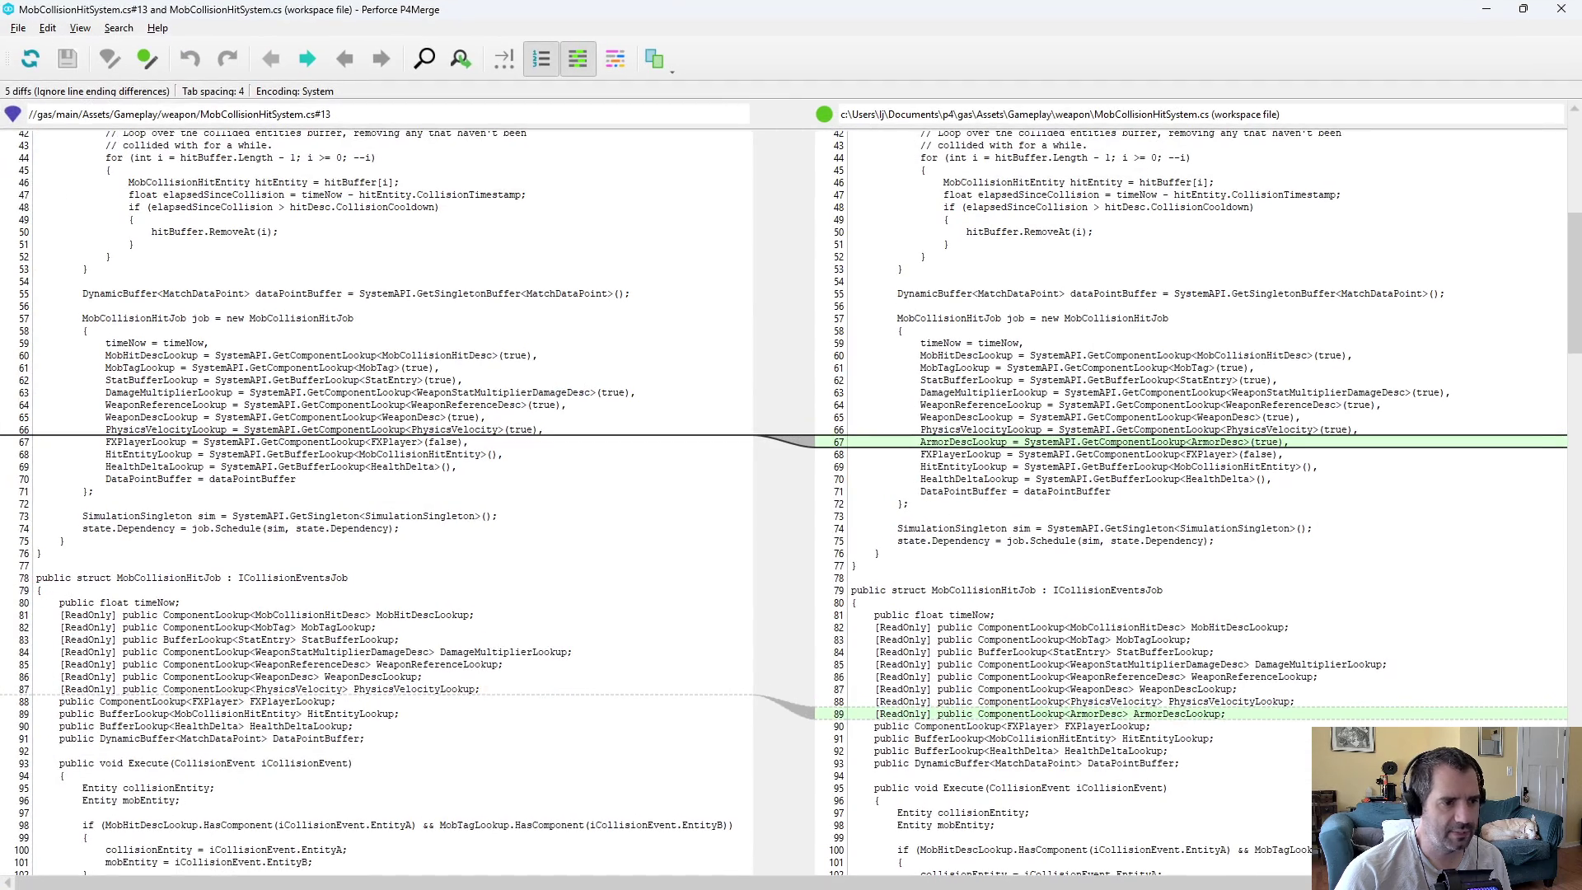
- Inspect weaponDesc.OwningPlayerEntity on line 206 of the MobCollisionHitSystem.cs diff, then return to Emacs
scroll(791, 503, down, 20)
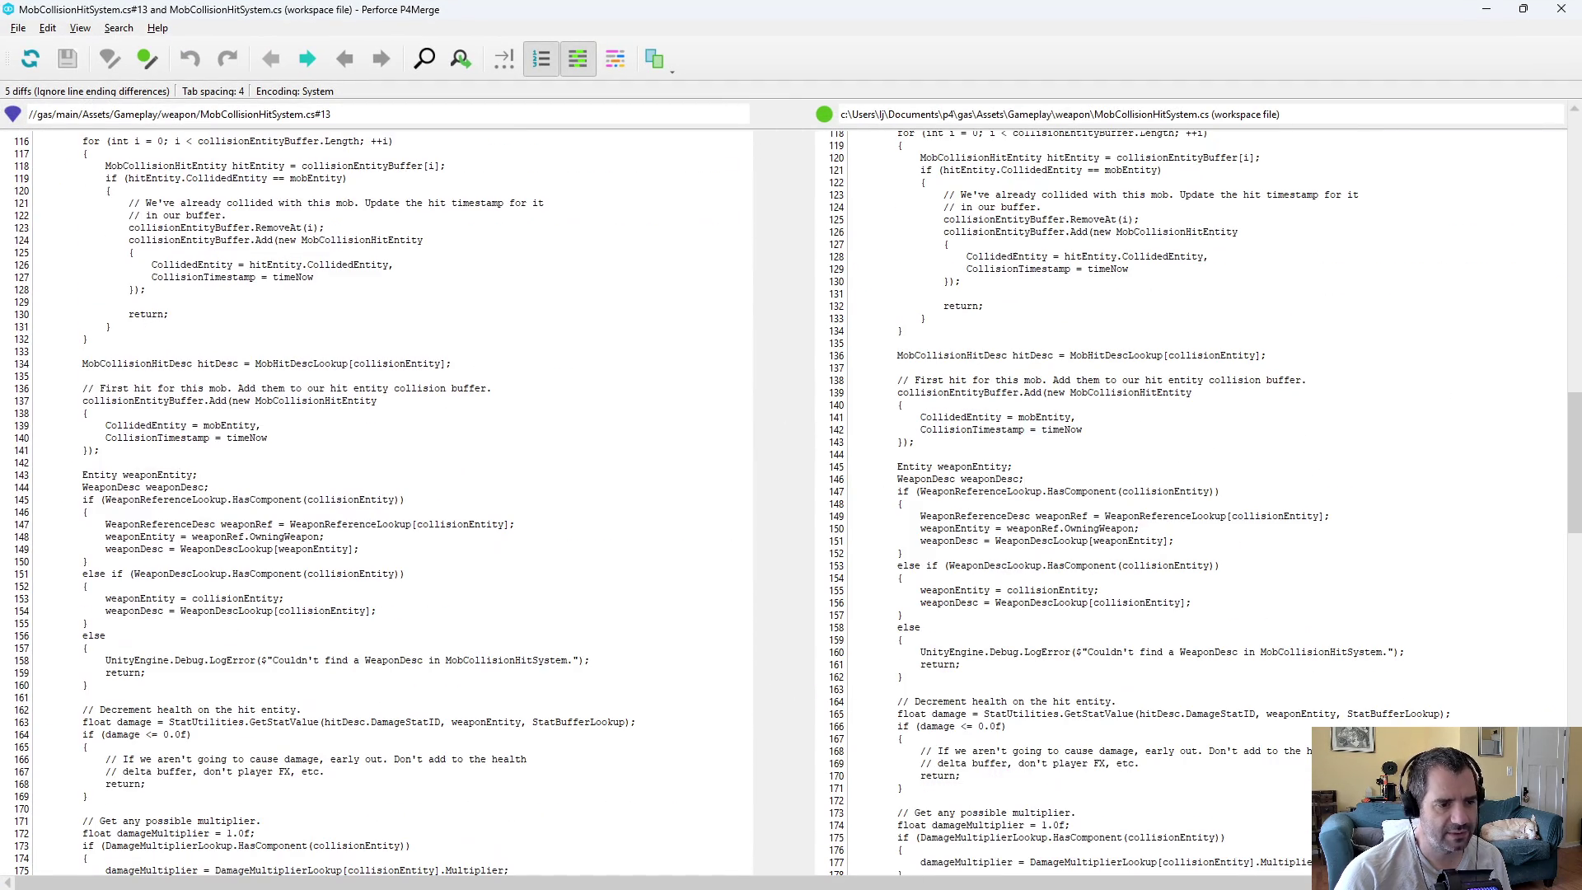
scroll(791, 503, down, 16)
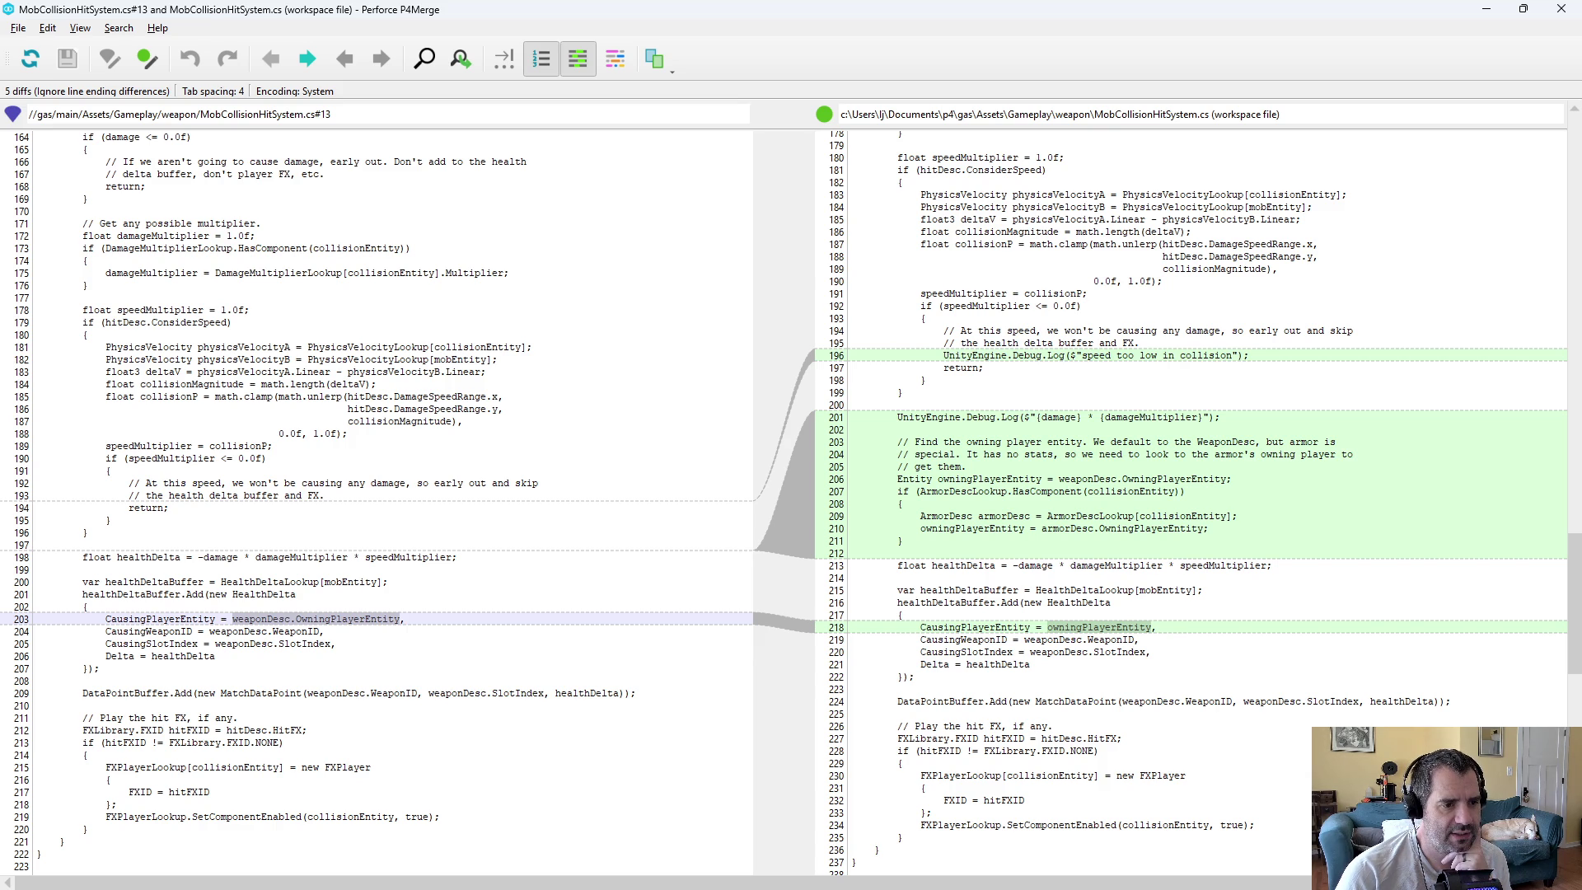
mouse_move(1059, 479)
mouse_down()
mouse_move(1226, 478)
mouse_move(1059, 479)
mouse_up()
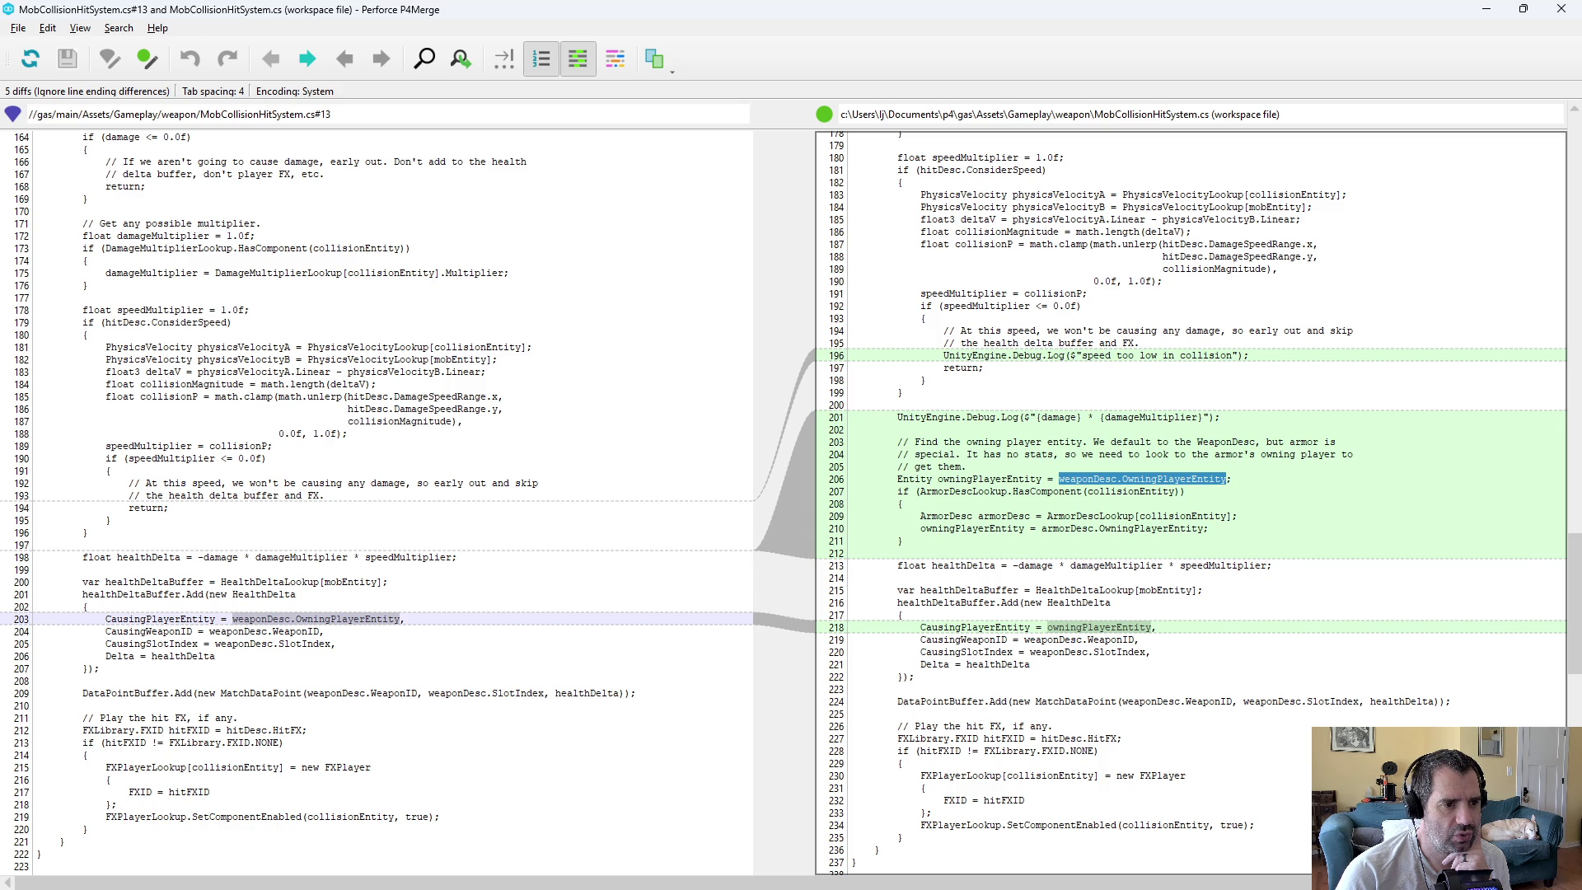
key(alt+Tab)
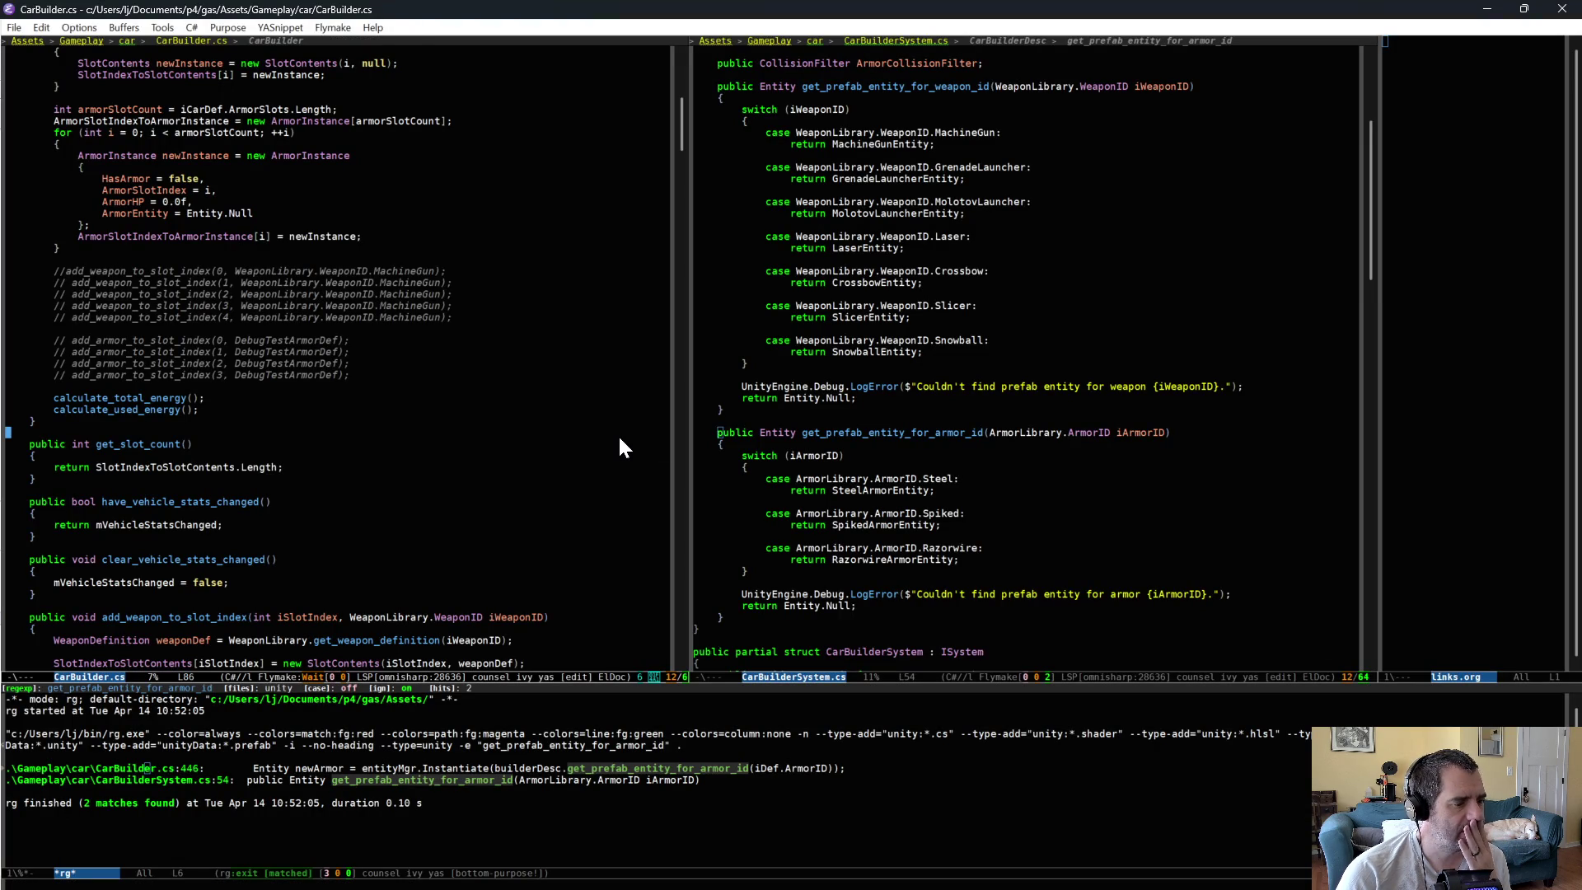
- Open WeaponAuth.cs and go to its OwningPlayerEntity assignment
key(alt+Tab)
key(alt+Tab)
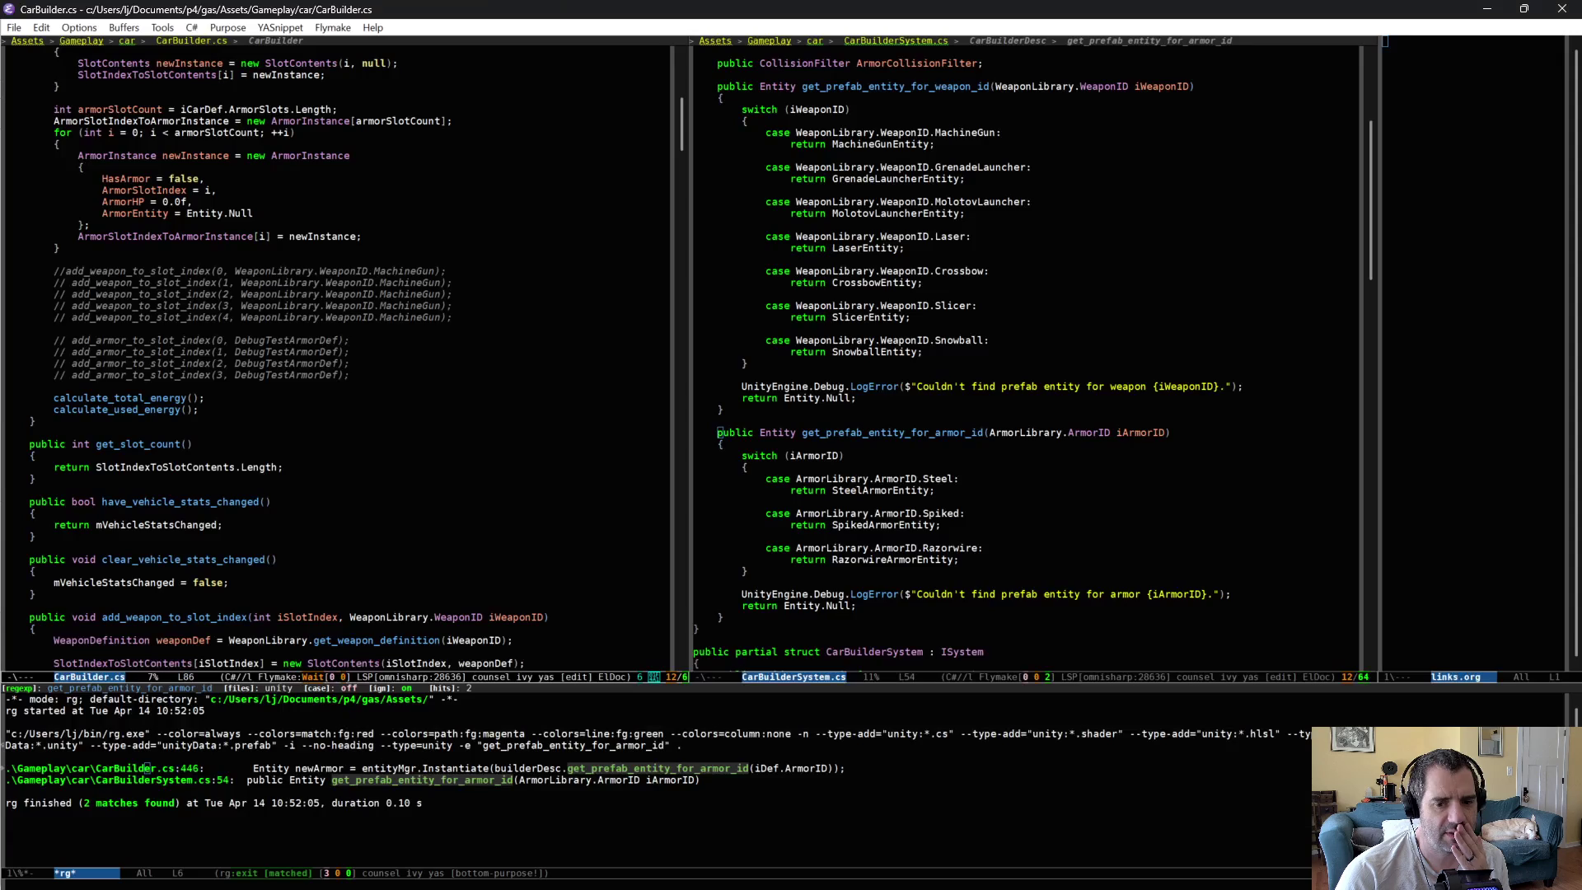
key(ctrl+x)
key(ctrl+f)
text(weaponauth)
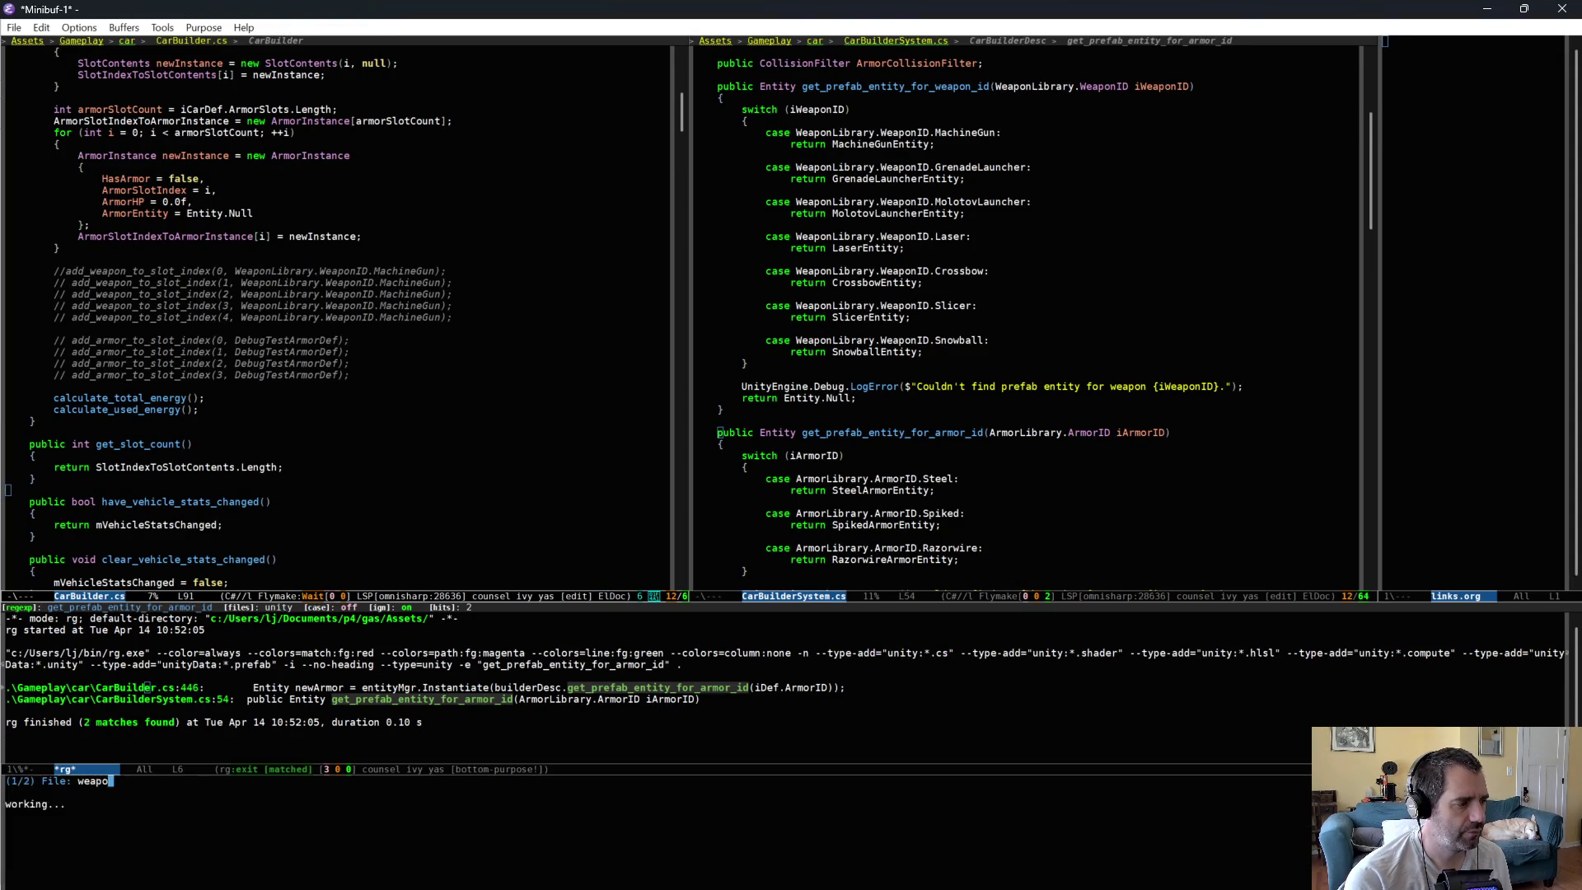
key(Return)
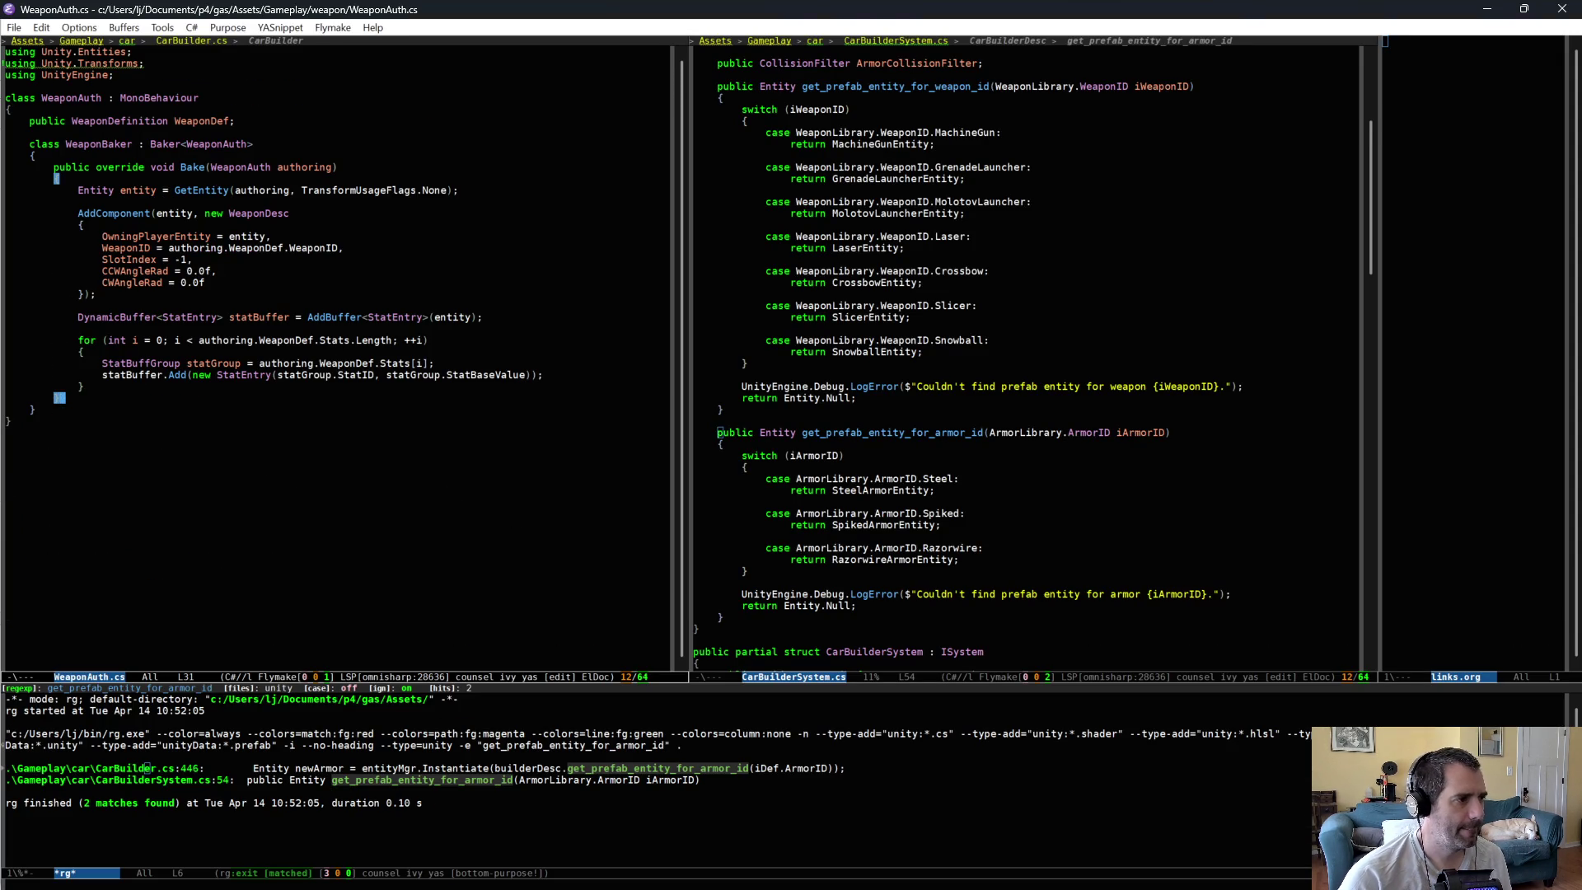
click(284, 235)
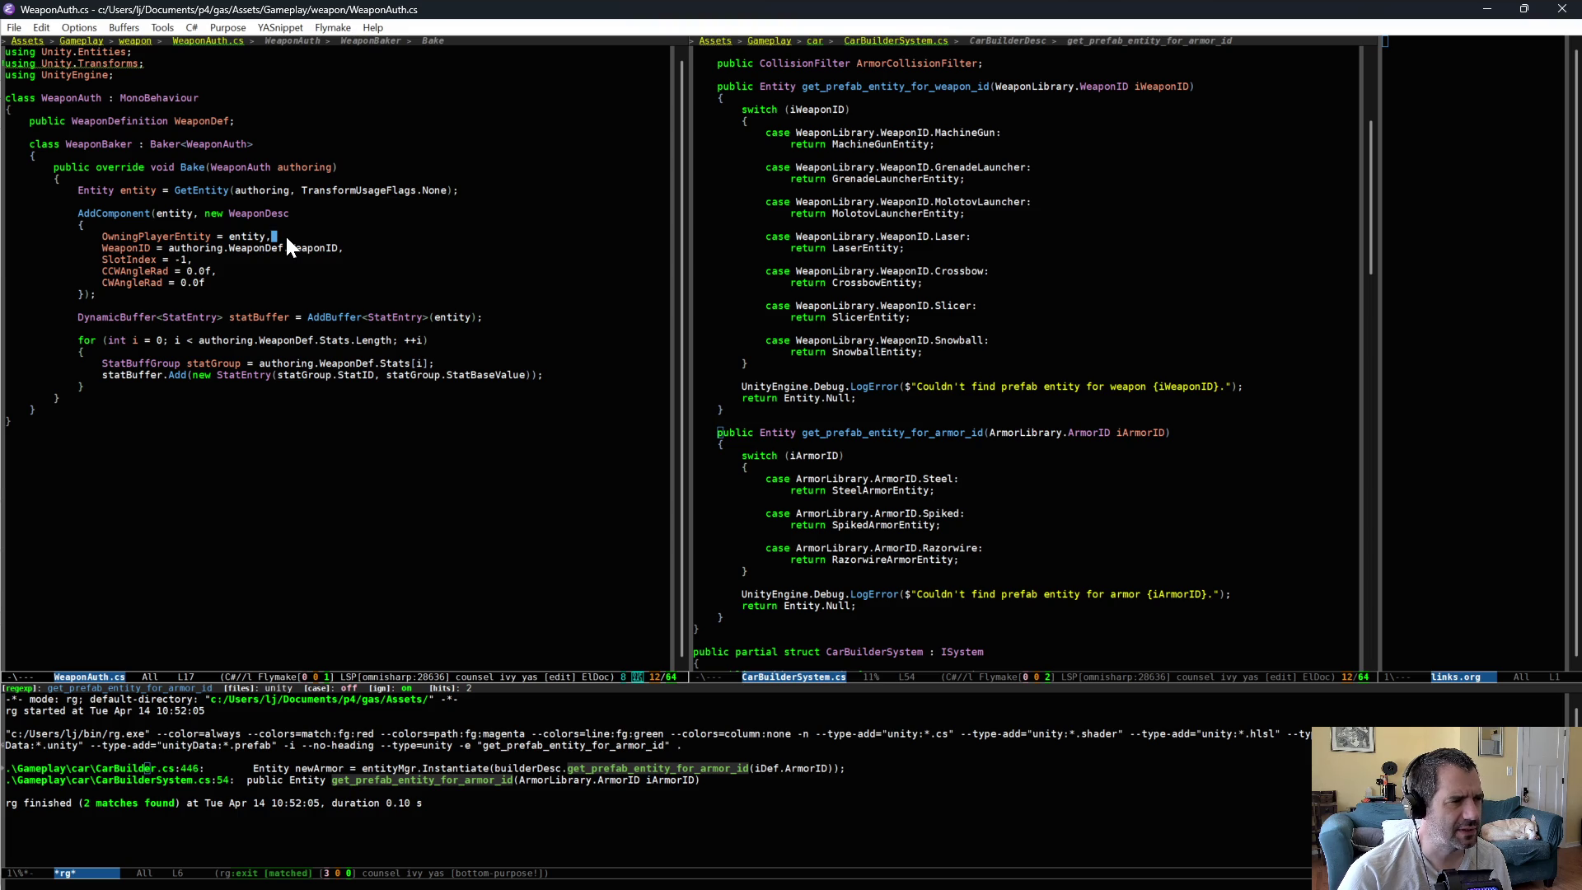
- In CarBuilder.cs, look at the WeaponDesc setup in add_weapon_to_slot_index
key(ctrl+x)
key(b)
text(carbu)
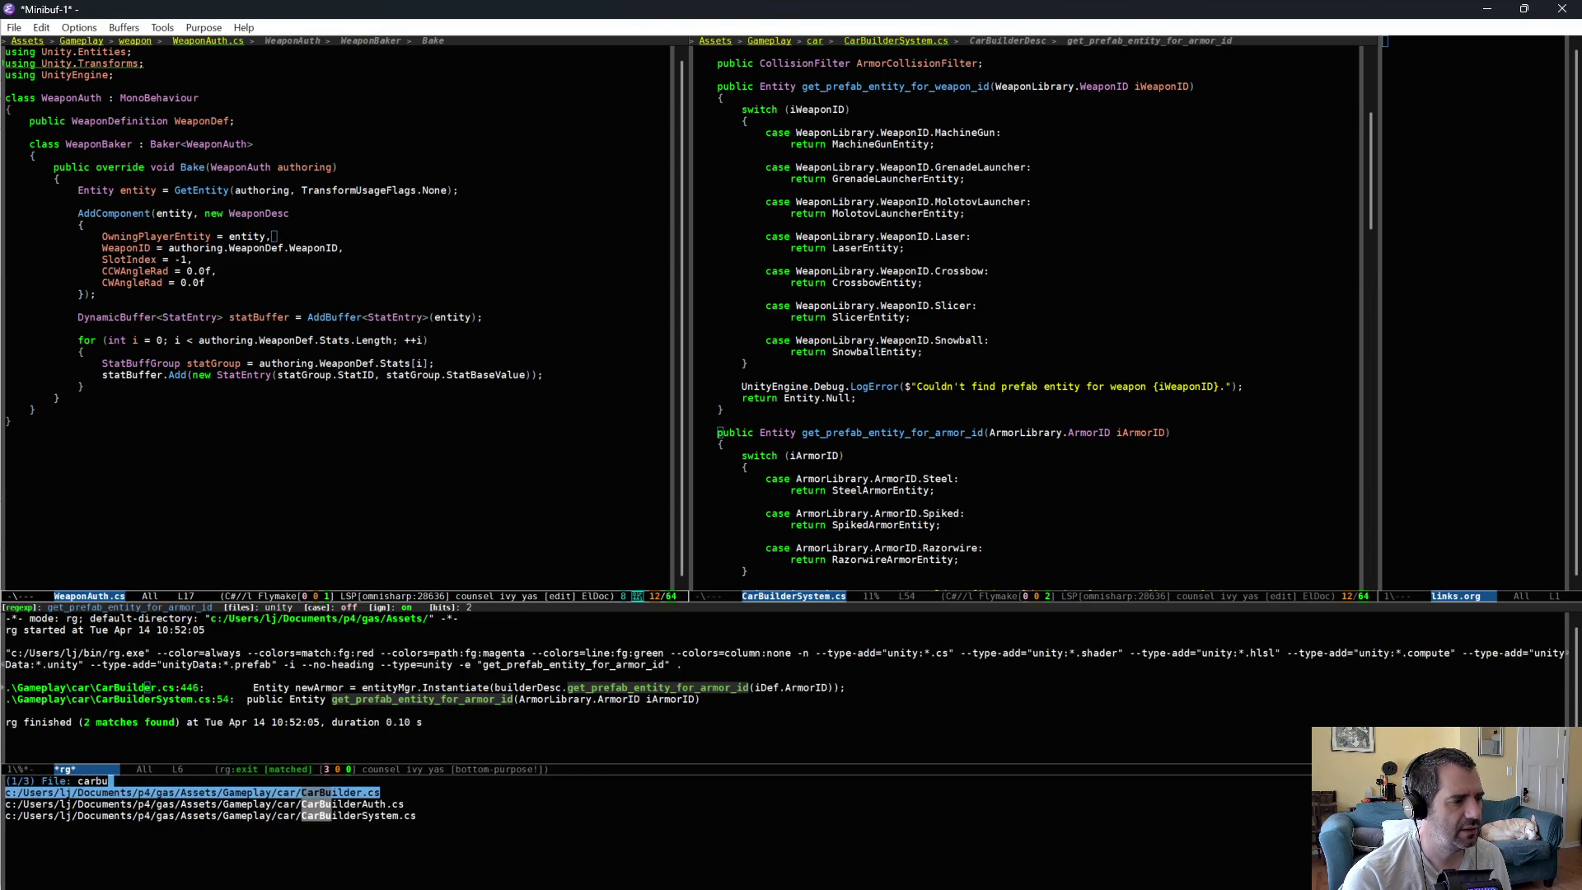
key(Return)
key(ctrl+c)
text(id add)
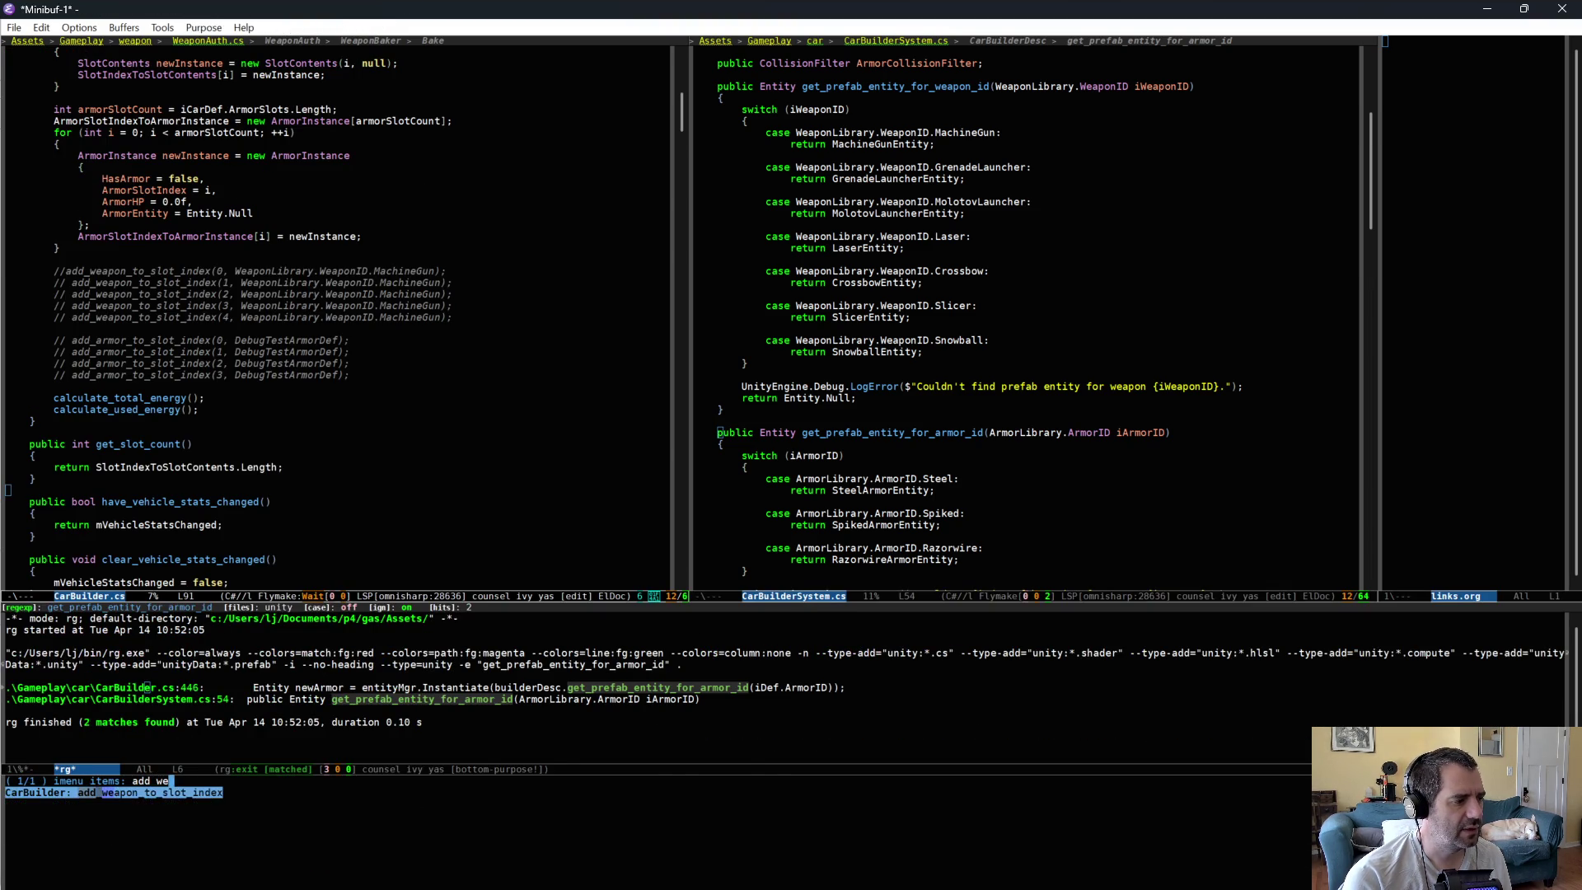
key(Return)
scroll(386, 402, down, 10)
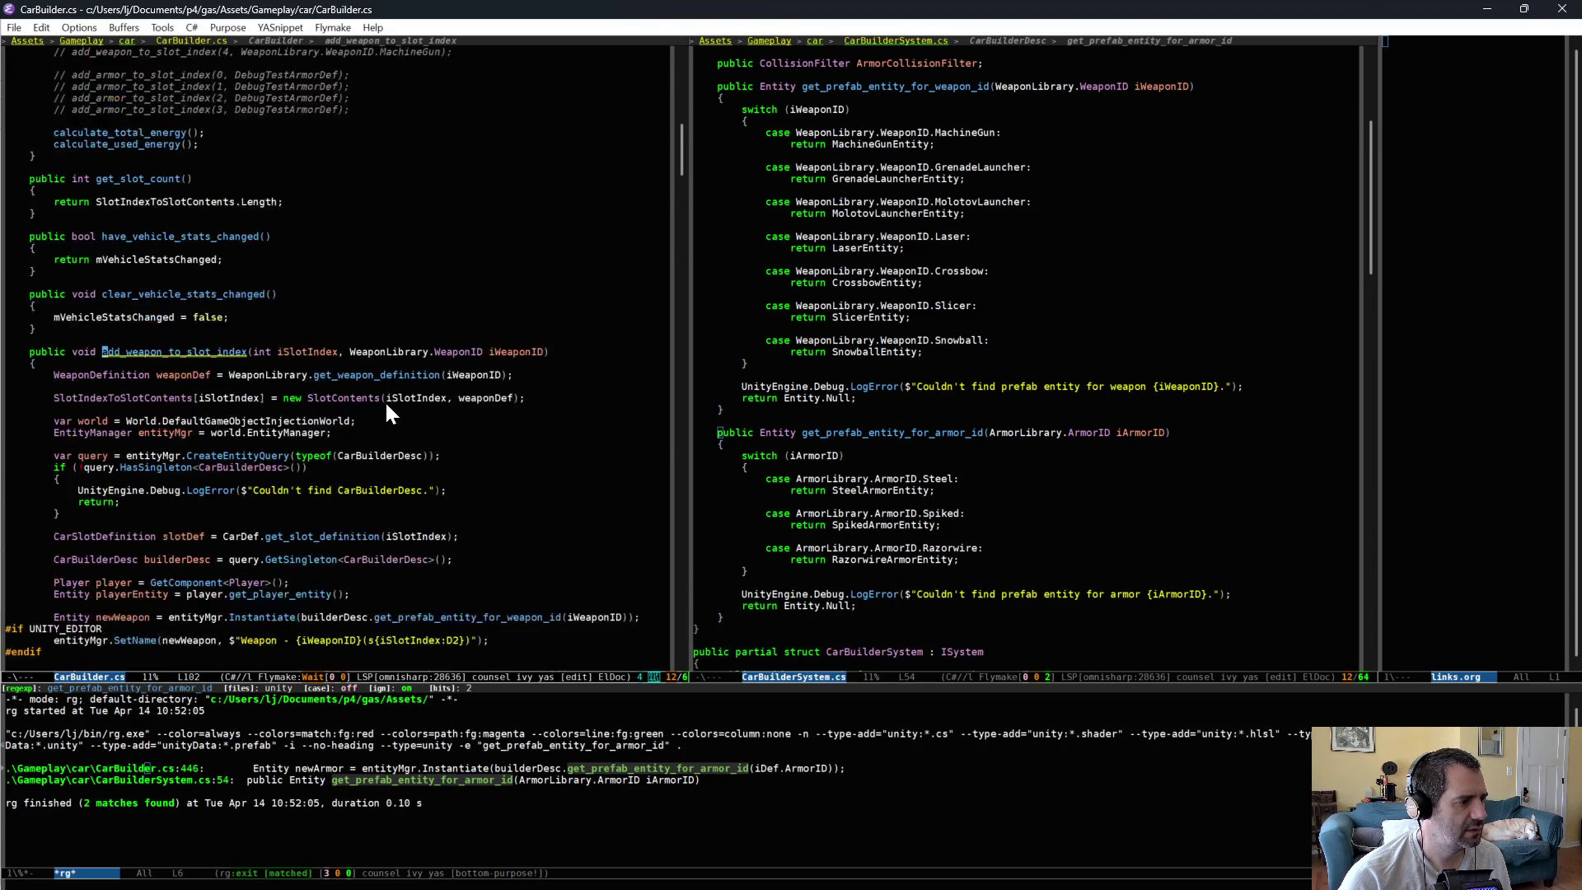
click(336, 553)
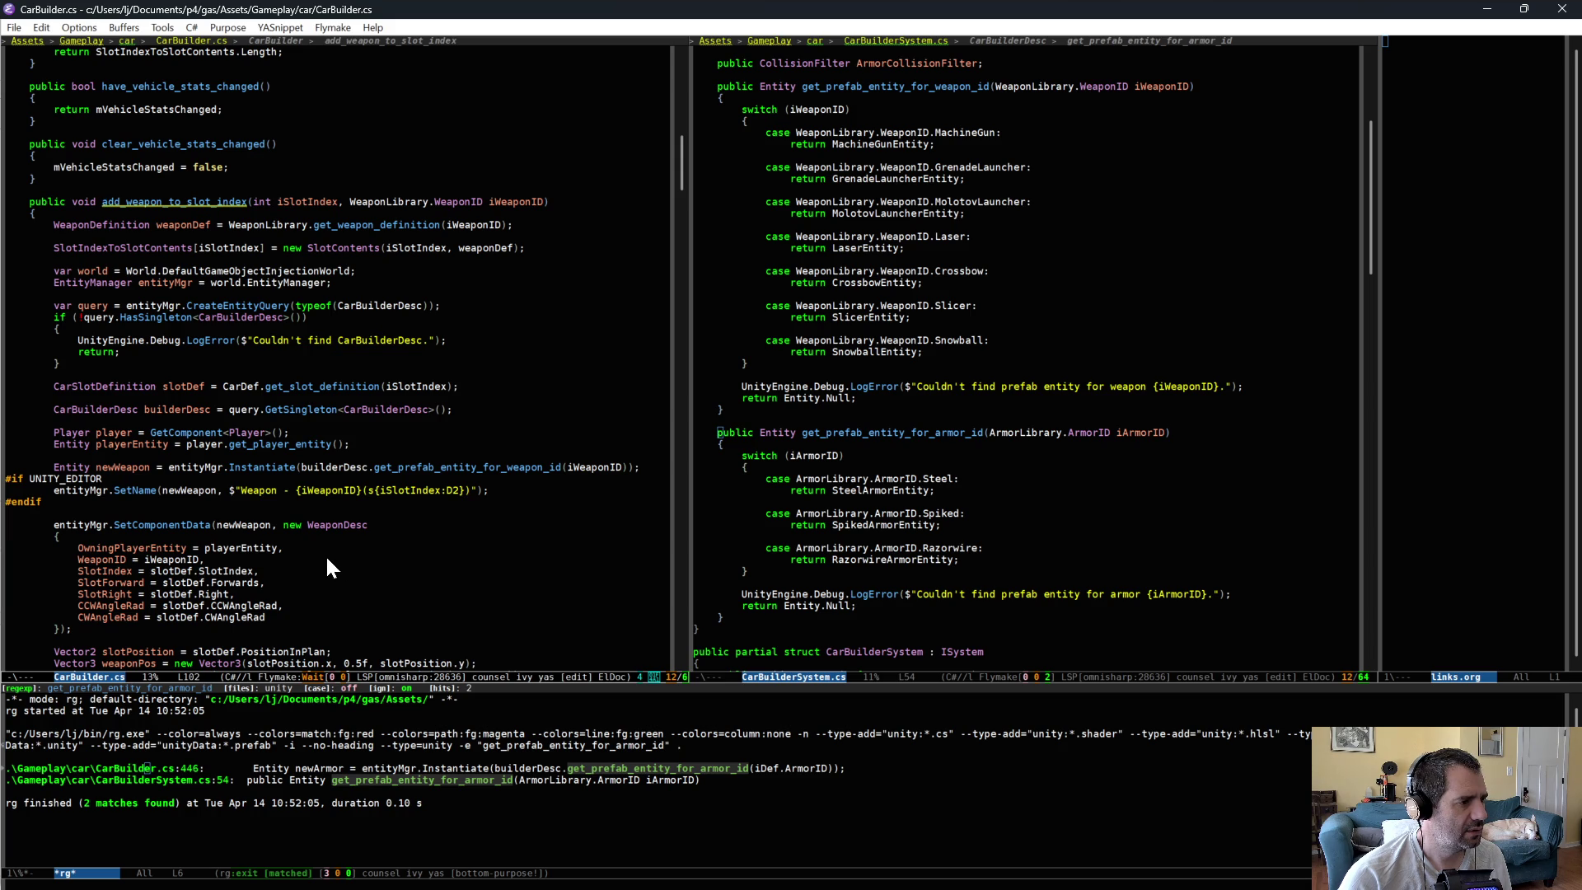
- Compare WeaponAuth.cs with CarBuilder.cs's add_armor_to_slot_index
key(ctrl+x)
key(b)
key(Return)
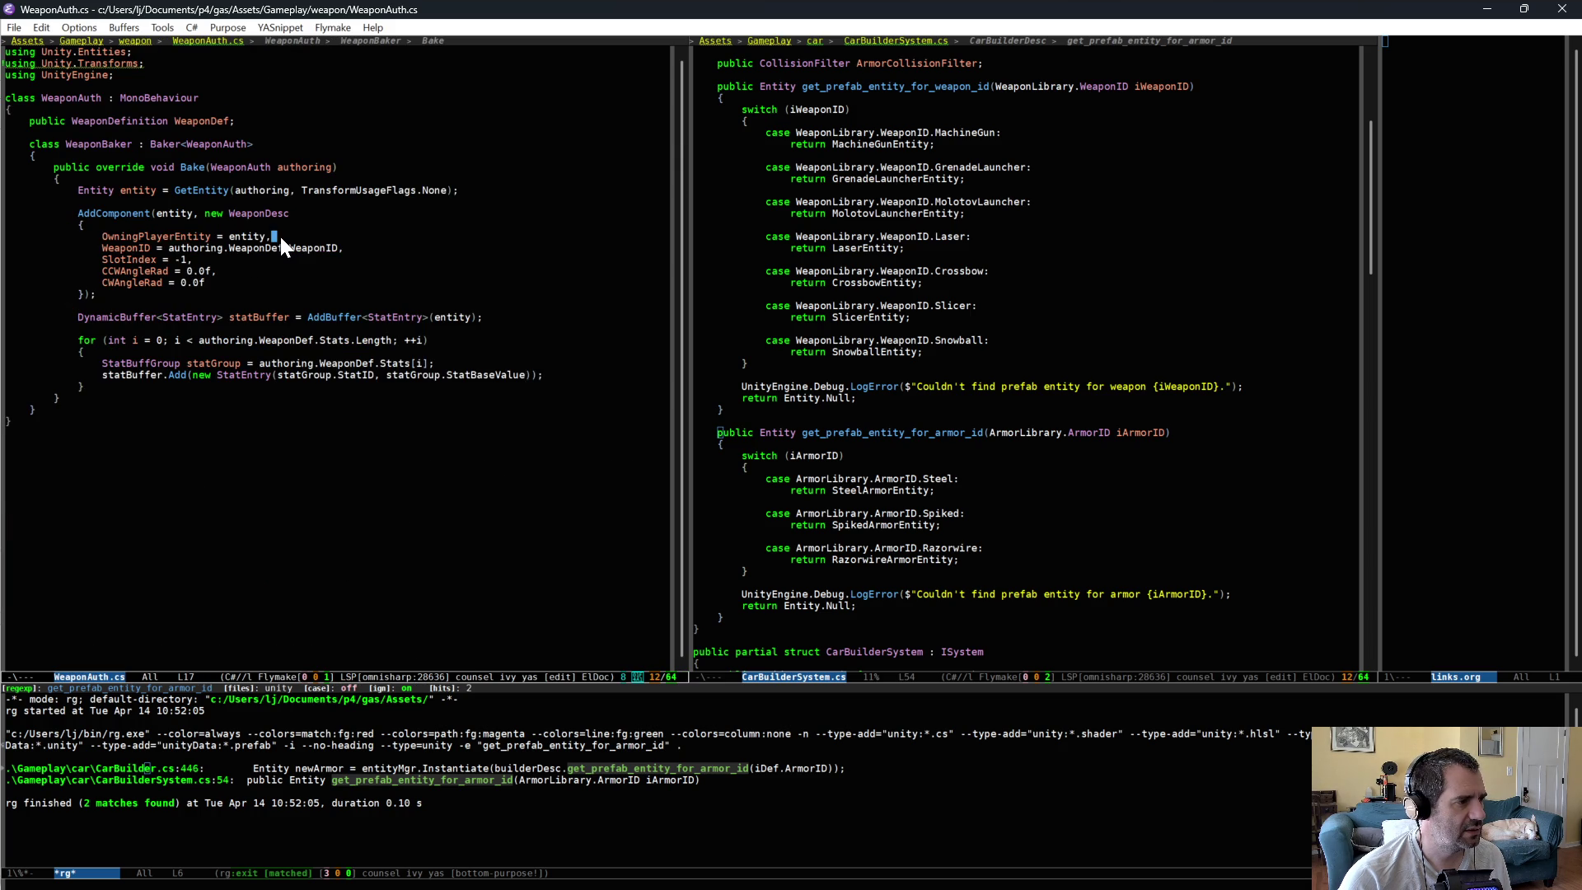
key(ctrl+x)
key(b)
key(Return)
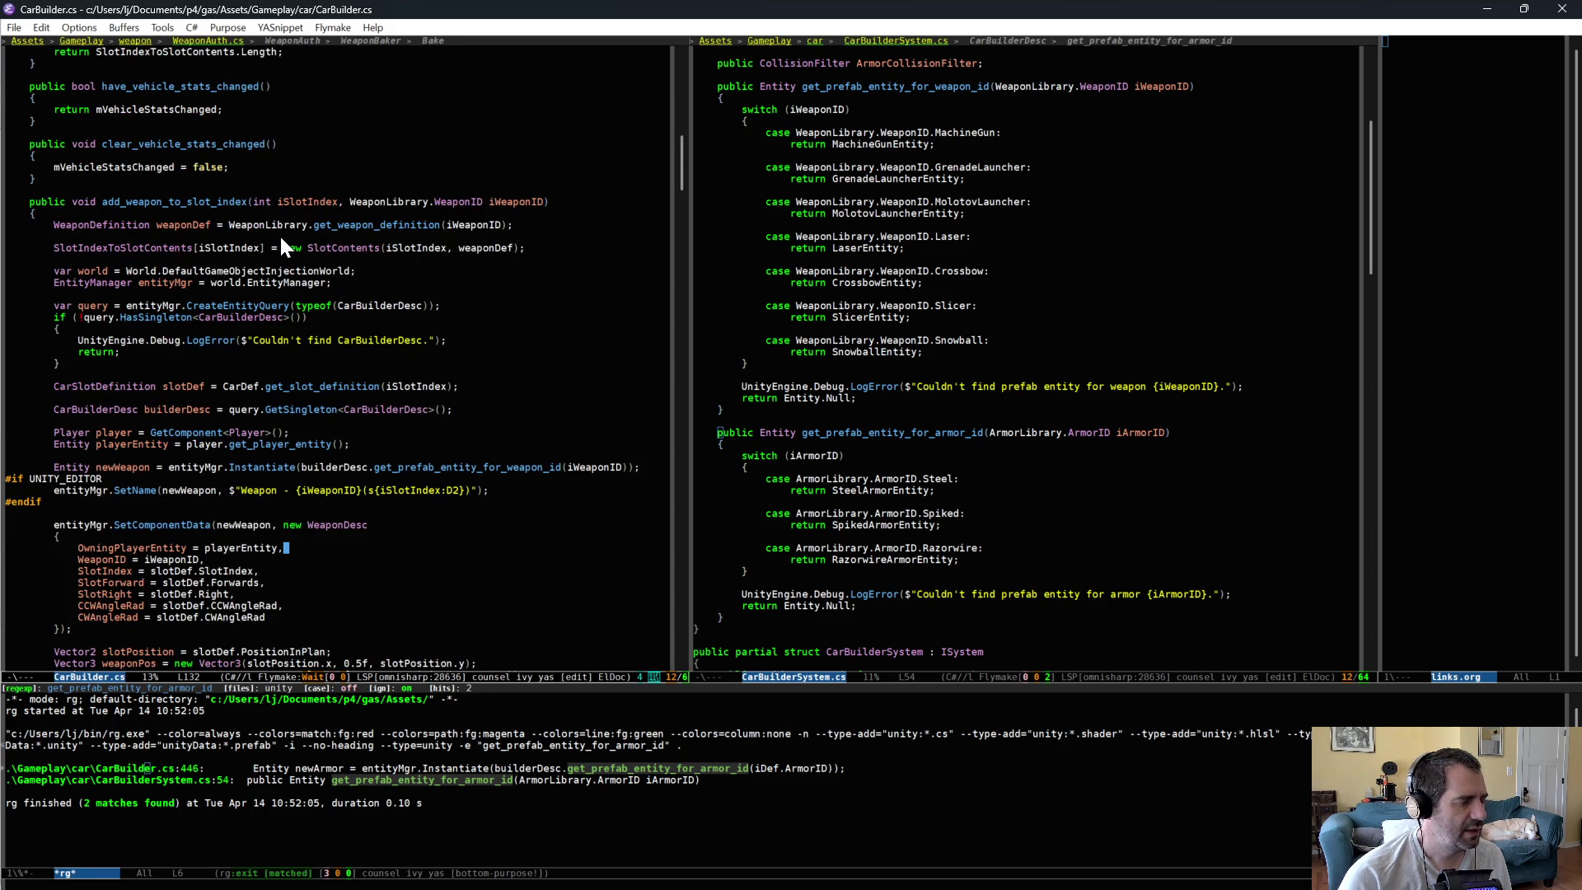
key(alt+i)
text(add ar)
key(Return)
scroll(333, 429, down, 5)
scroll(334, 428, down, 8)
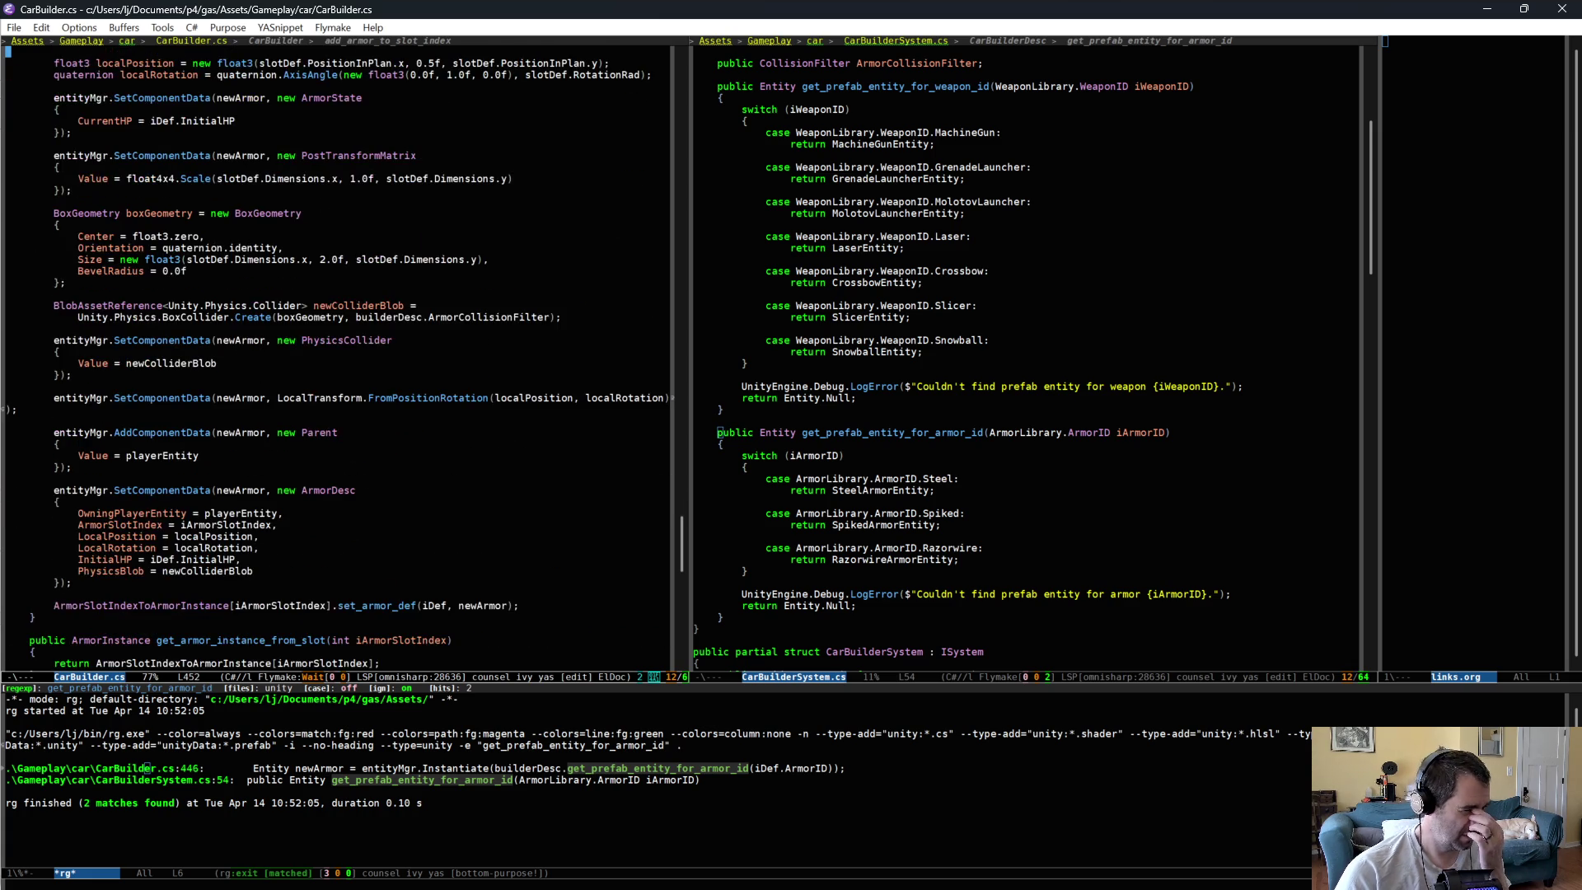
scroll(349, 424, up, 4)
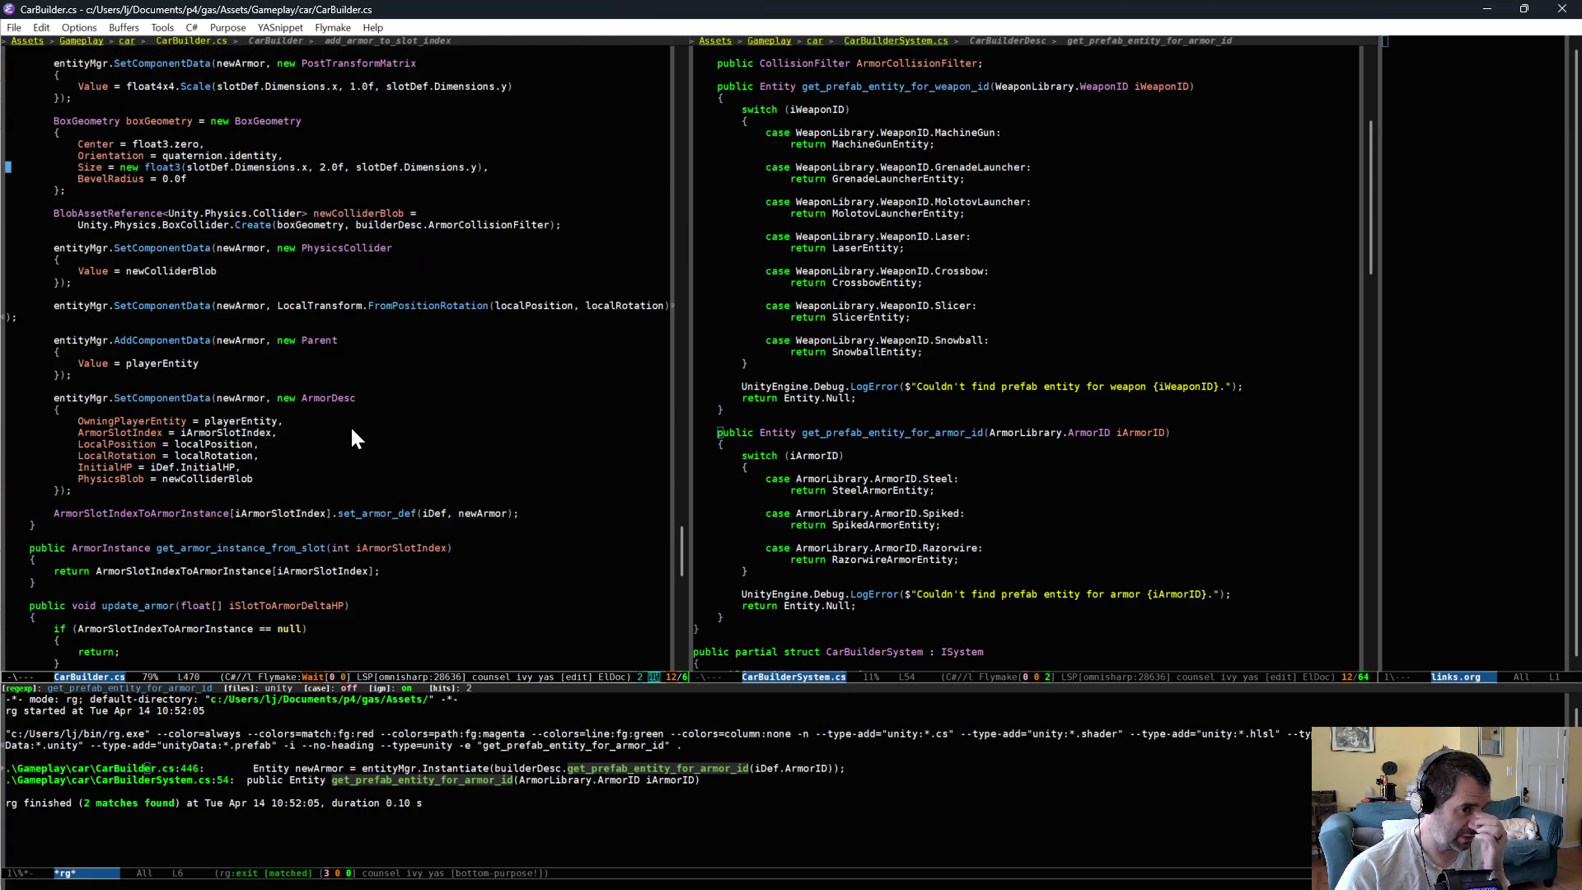
- Set OwningPlayerEntity to Entity.Null in WeaponAuth.cs and save it
key(alt+Tab)
key(alt+Tab)
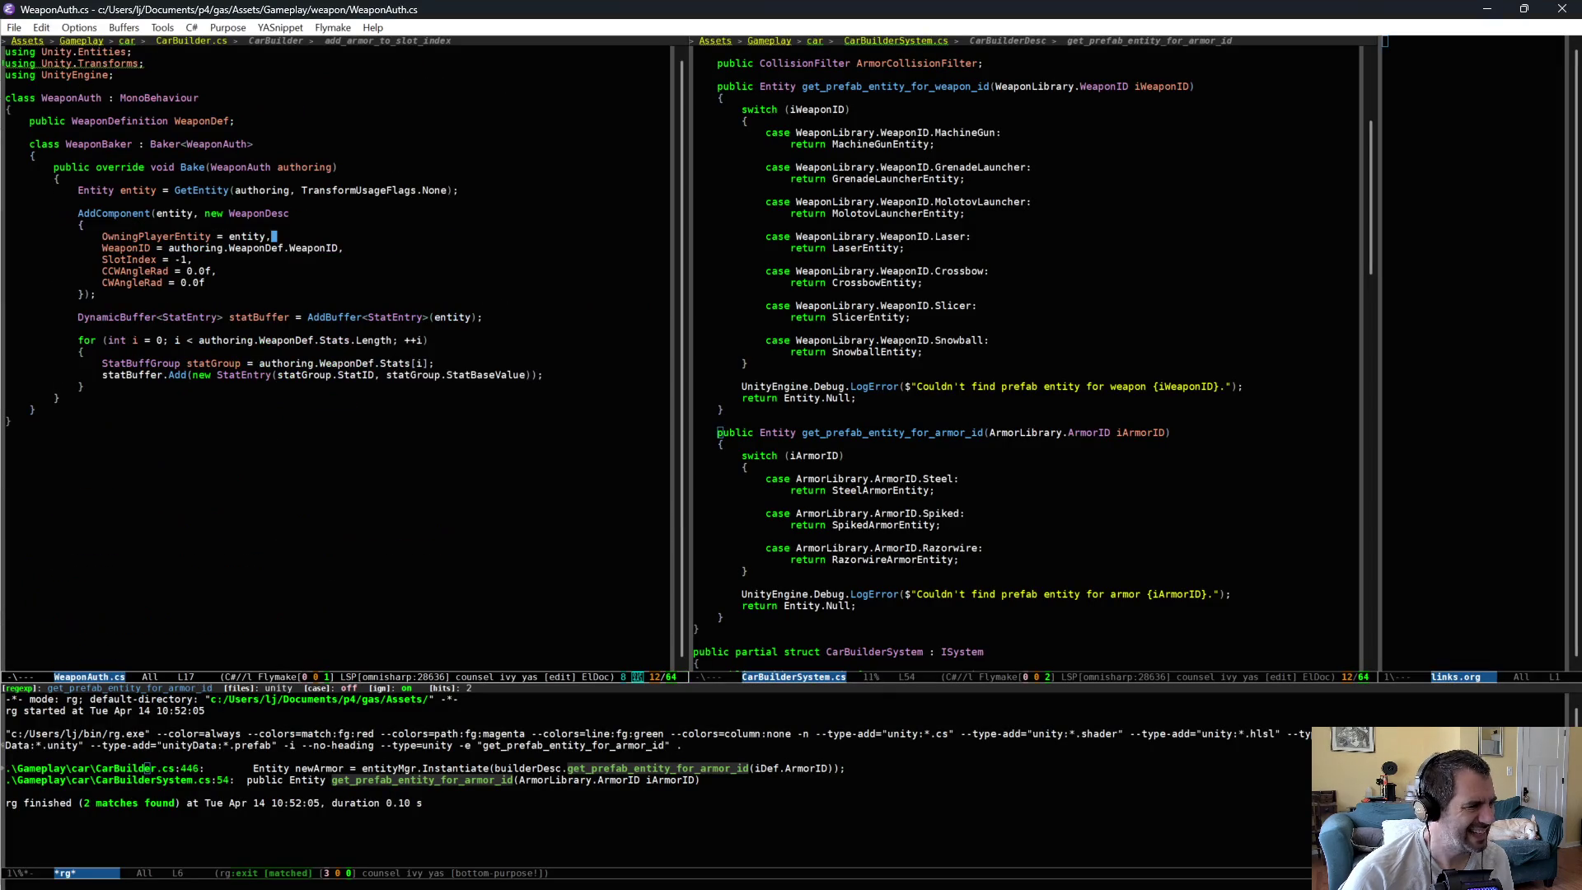
key(ctrl+k)
text(Entity.Null,)
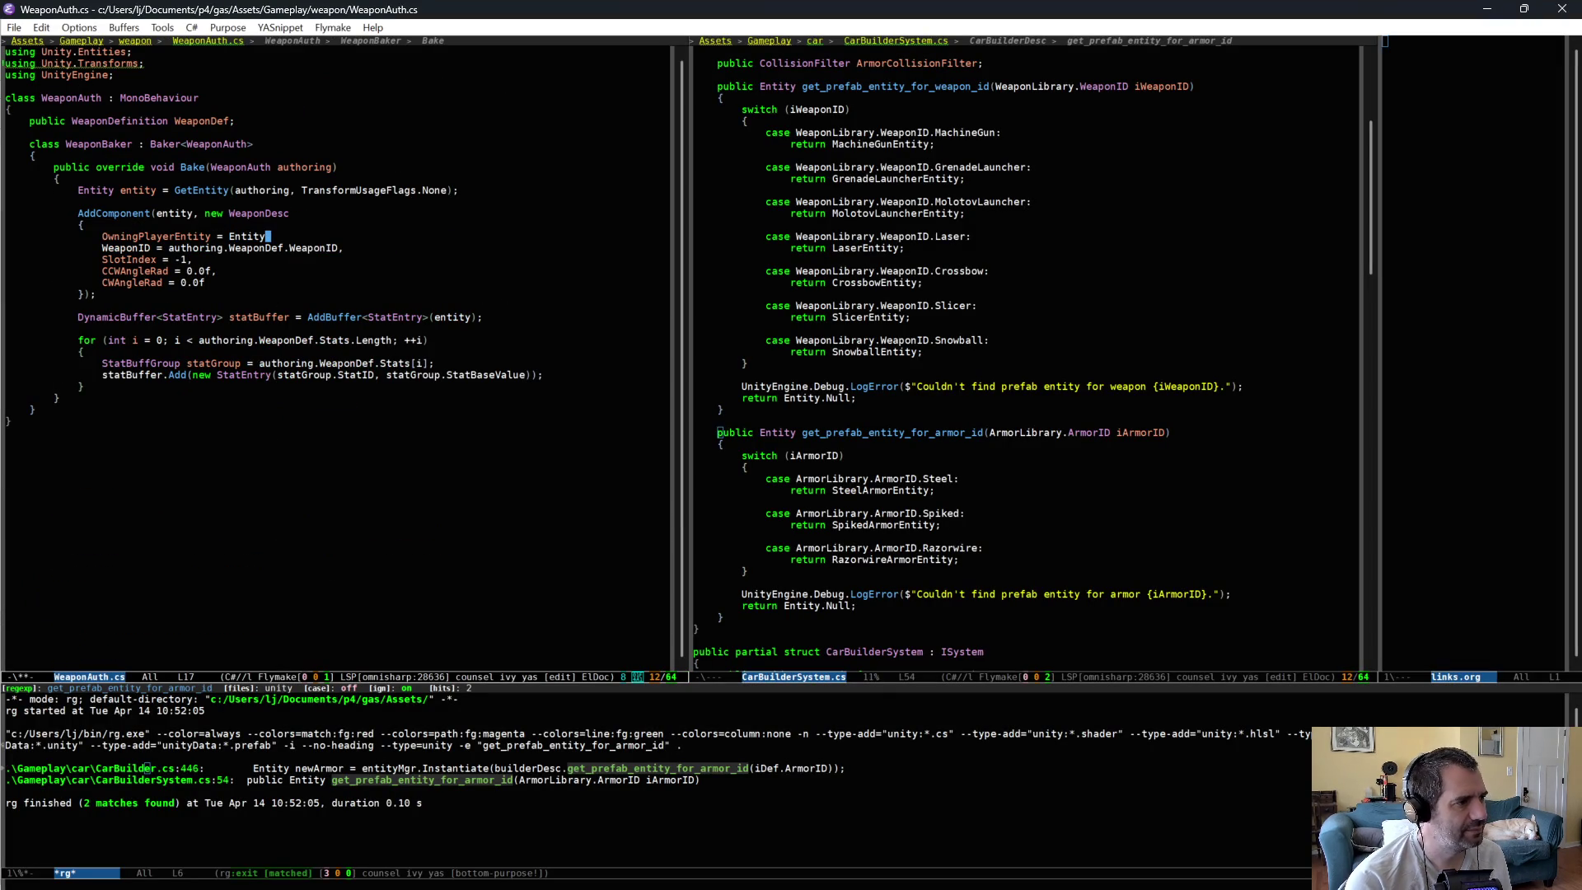
key(ctrl+x)
key(ctrl+s)
key(Up)
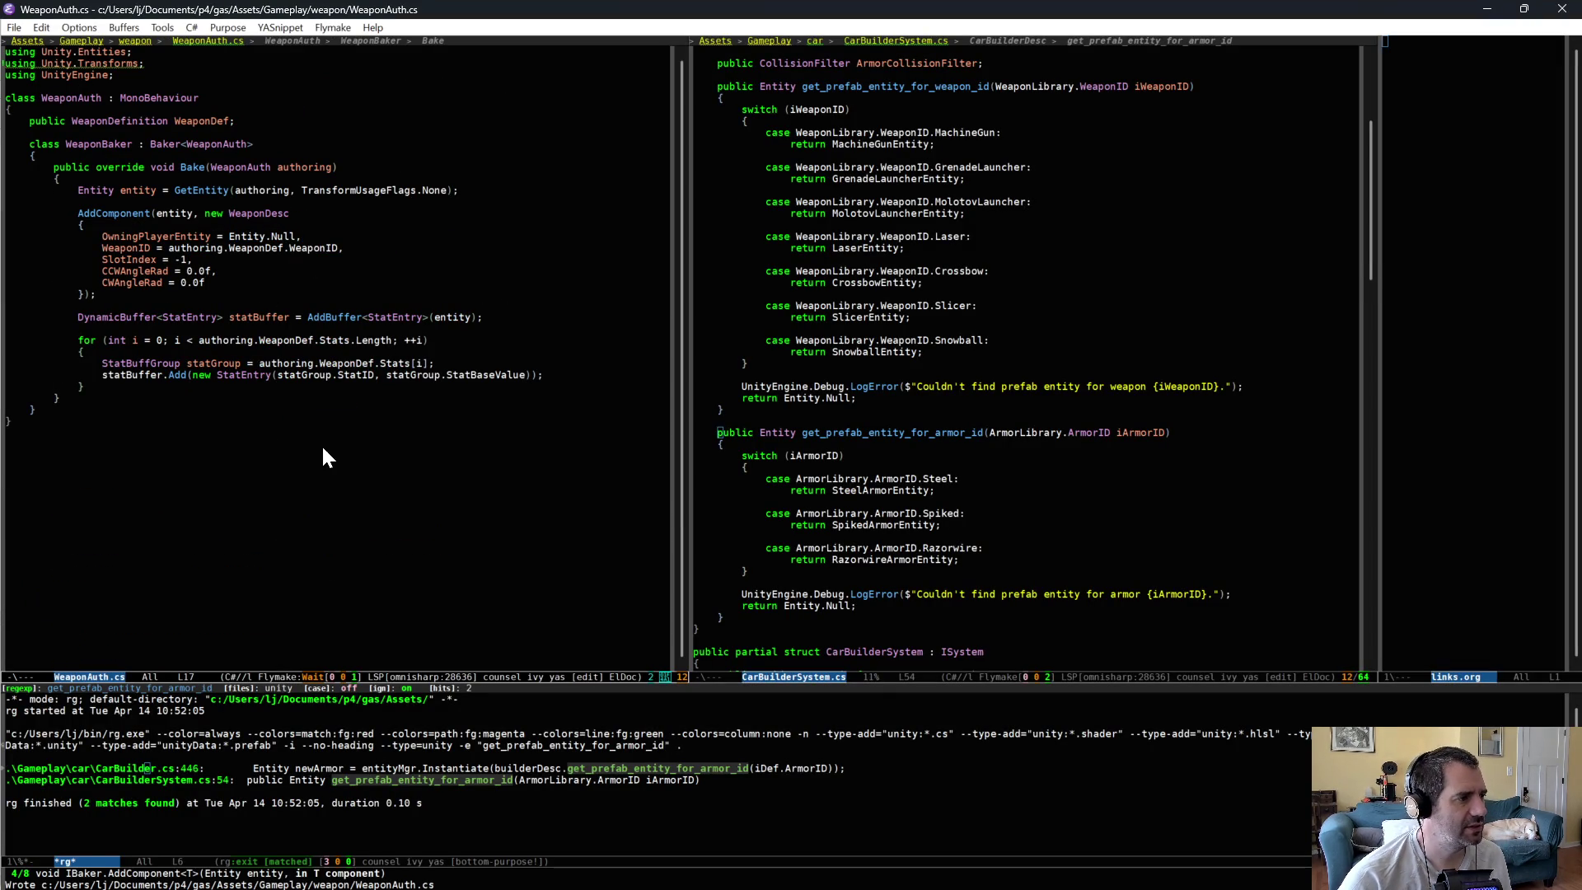
- Show MobCollisionHitSystem.cs in the right-hand pane
key(ctrl+x)
key(o)
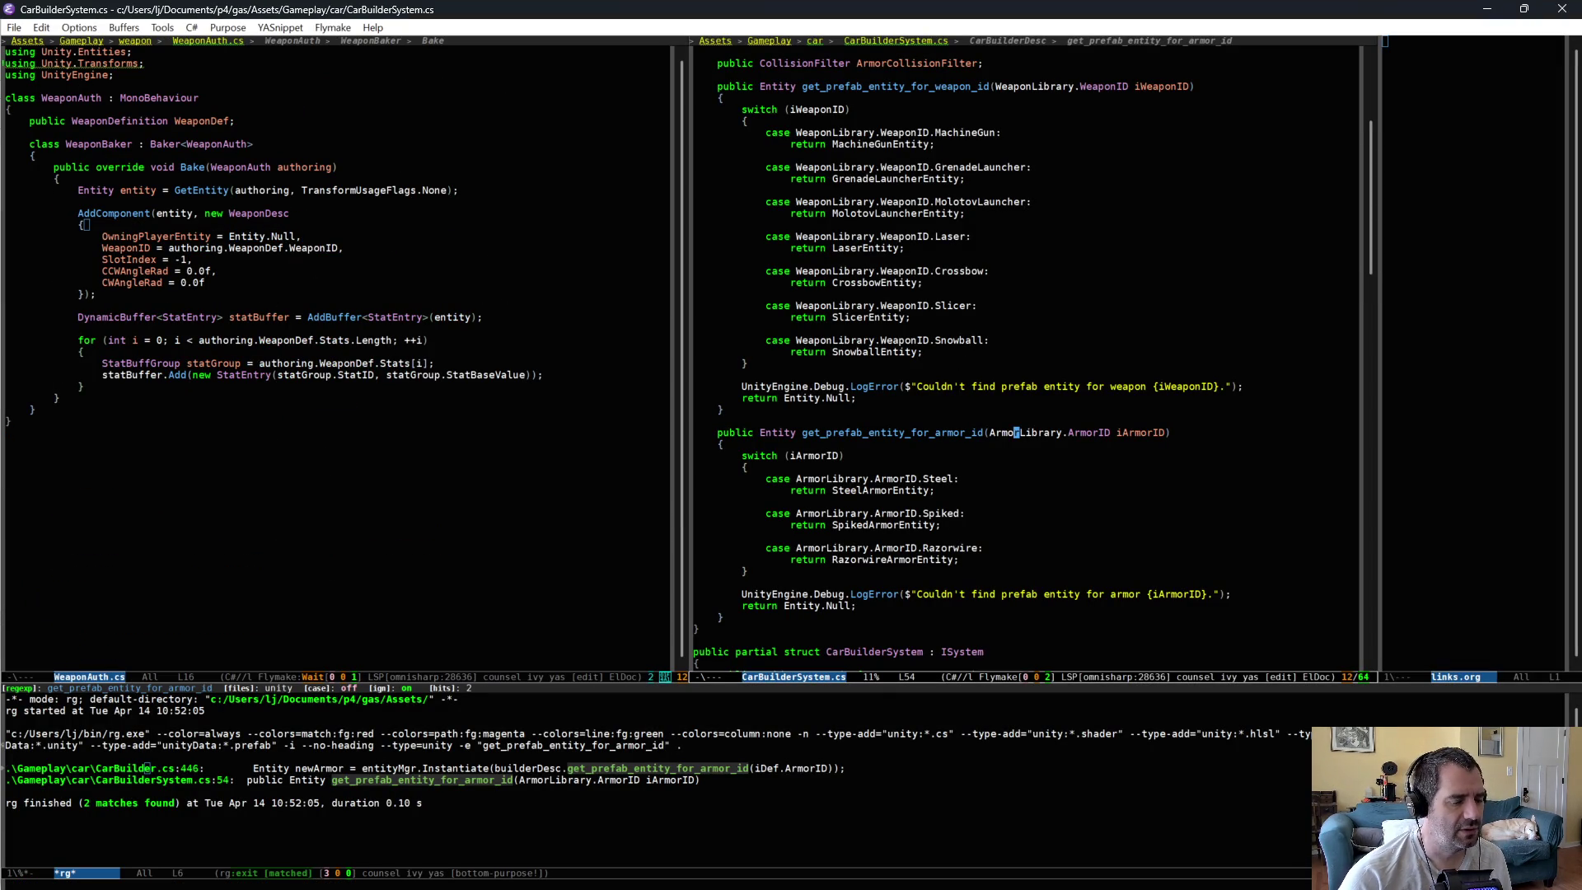
key(ctrl+x)
key(b)
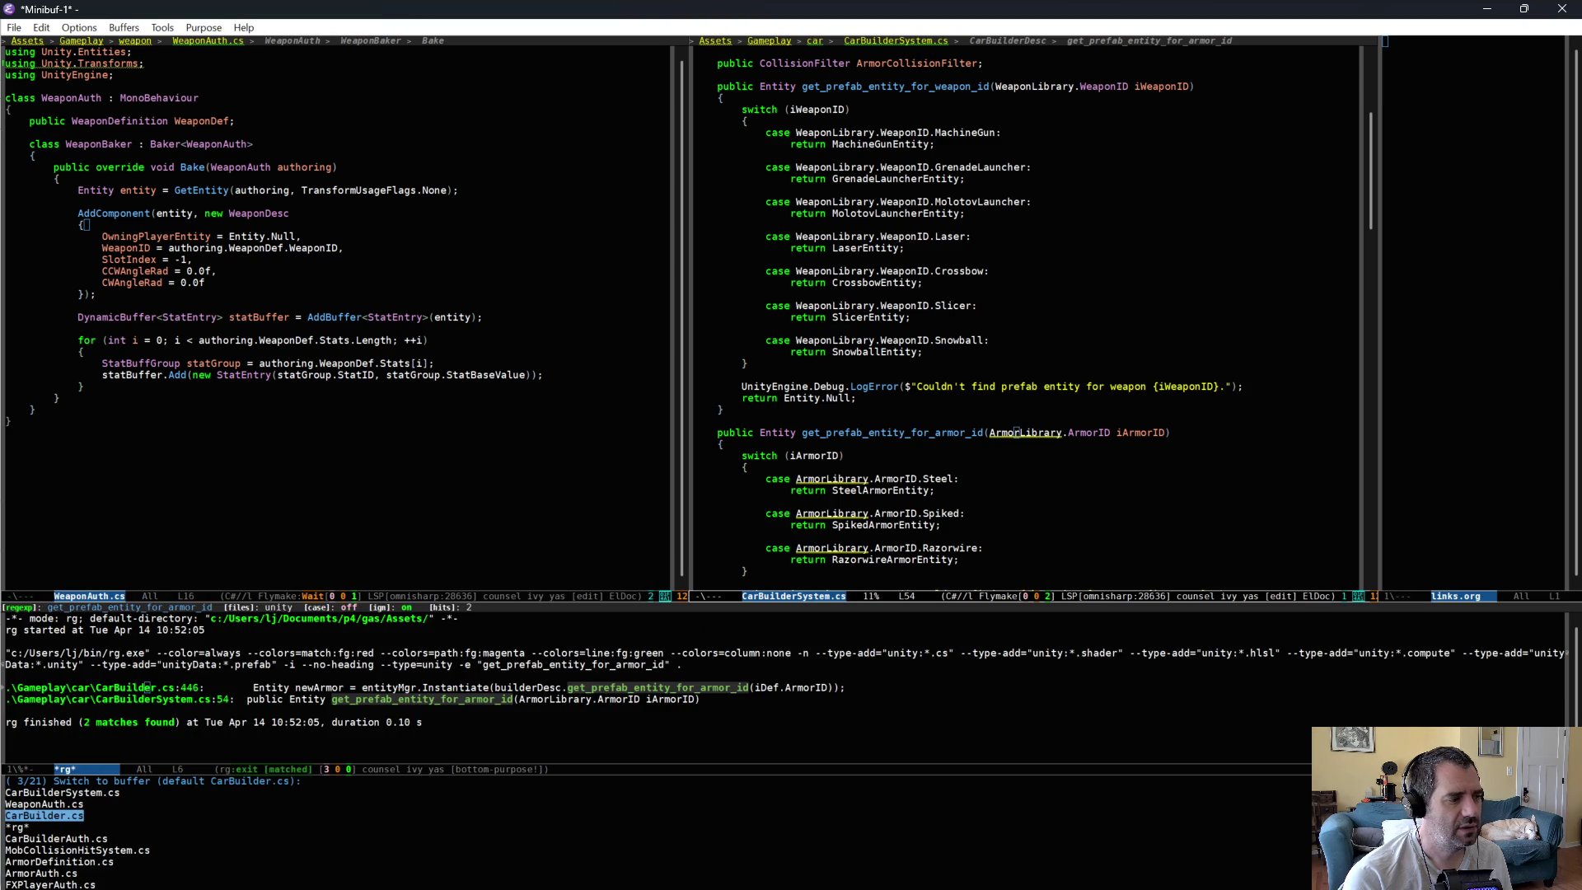
text(mob)
key(Return)
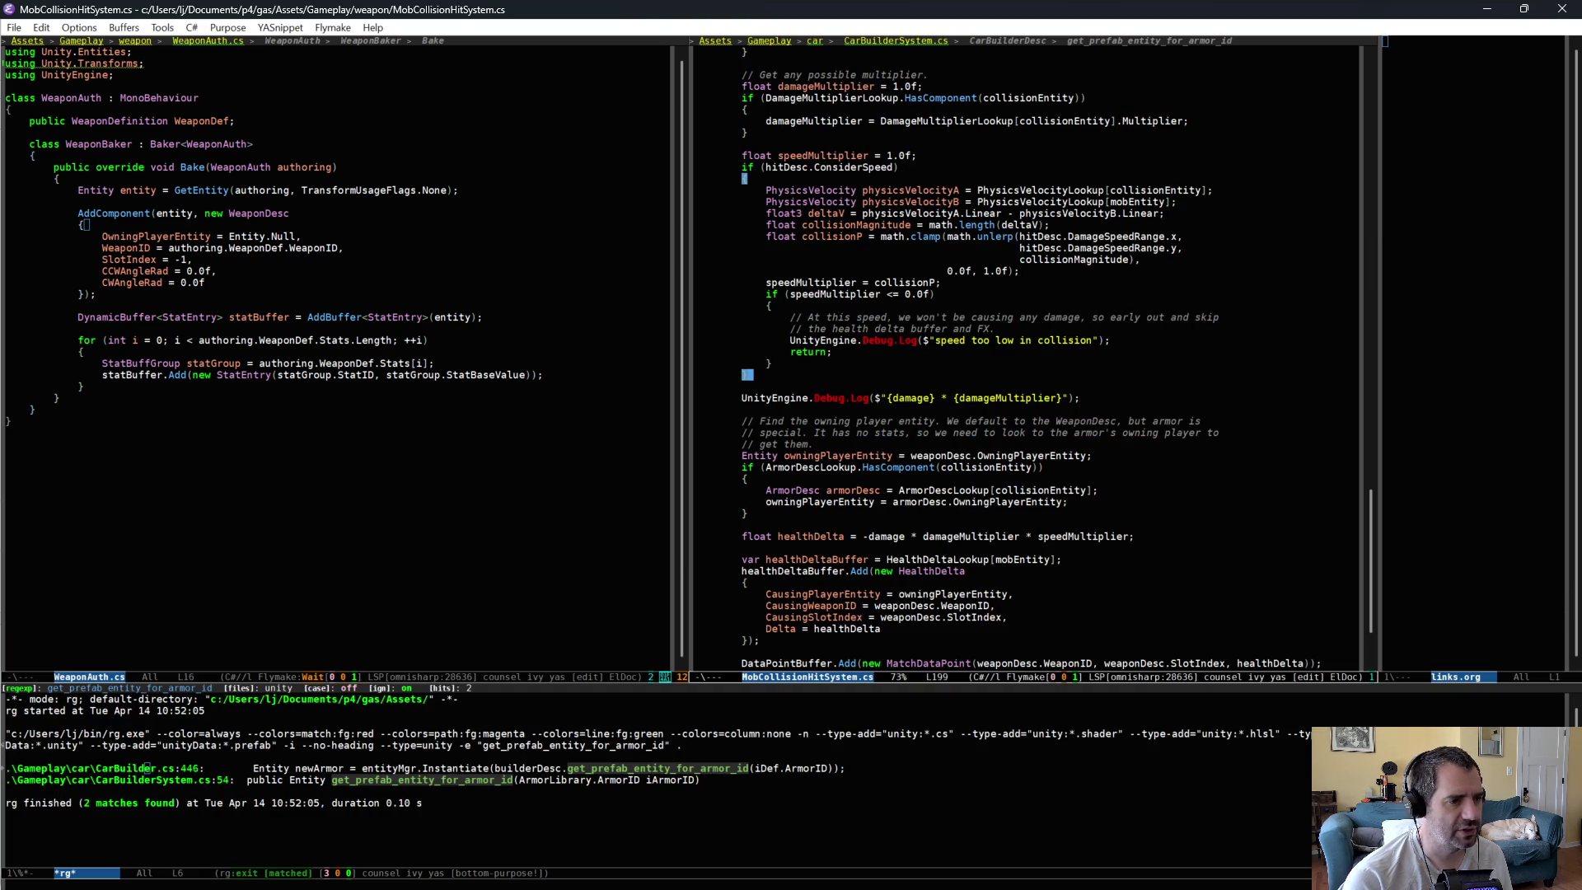
- Add a parenthesised owningPlayerEntity == Entity.Null check to the if condition and save
click(767, 467)
text(owningPlayerEntity)
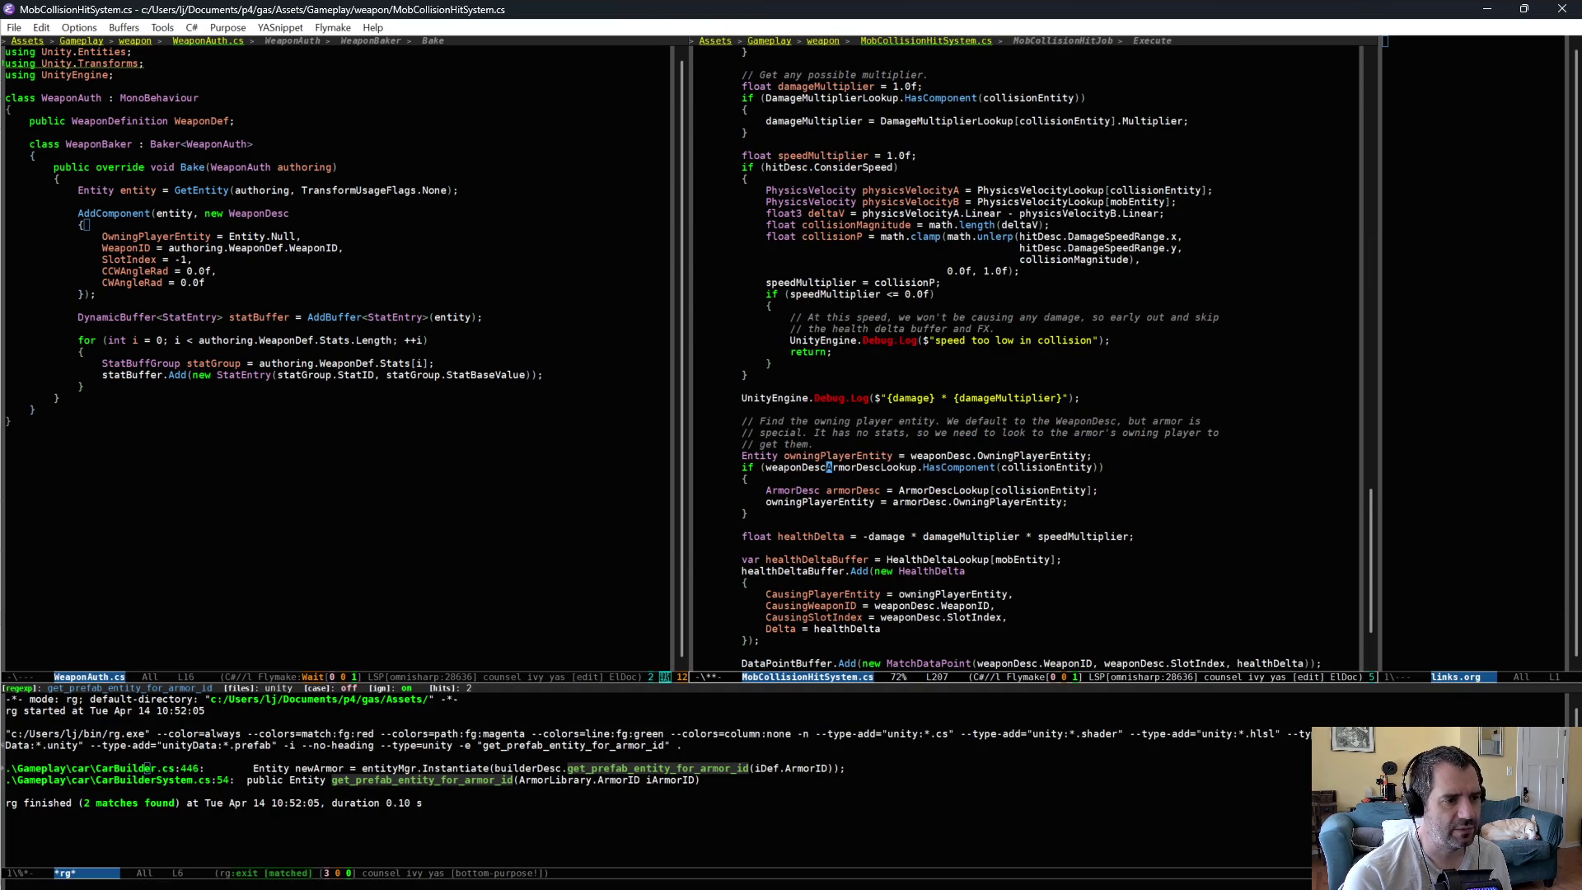
text( == Entity.N)
text(ull &)
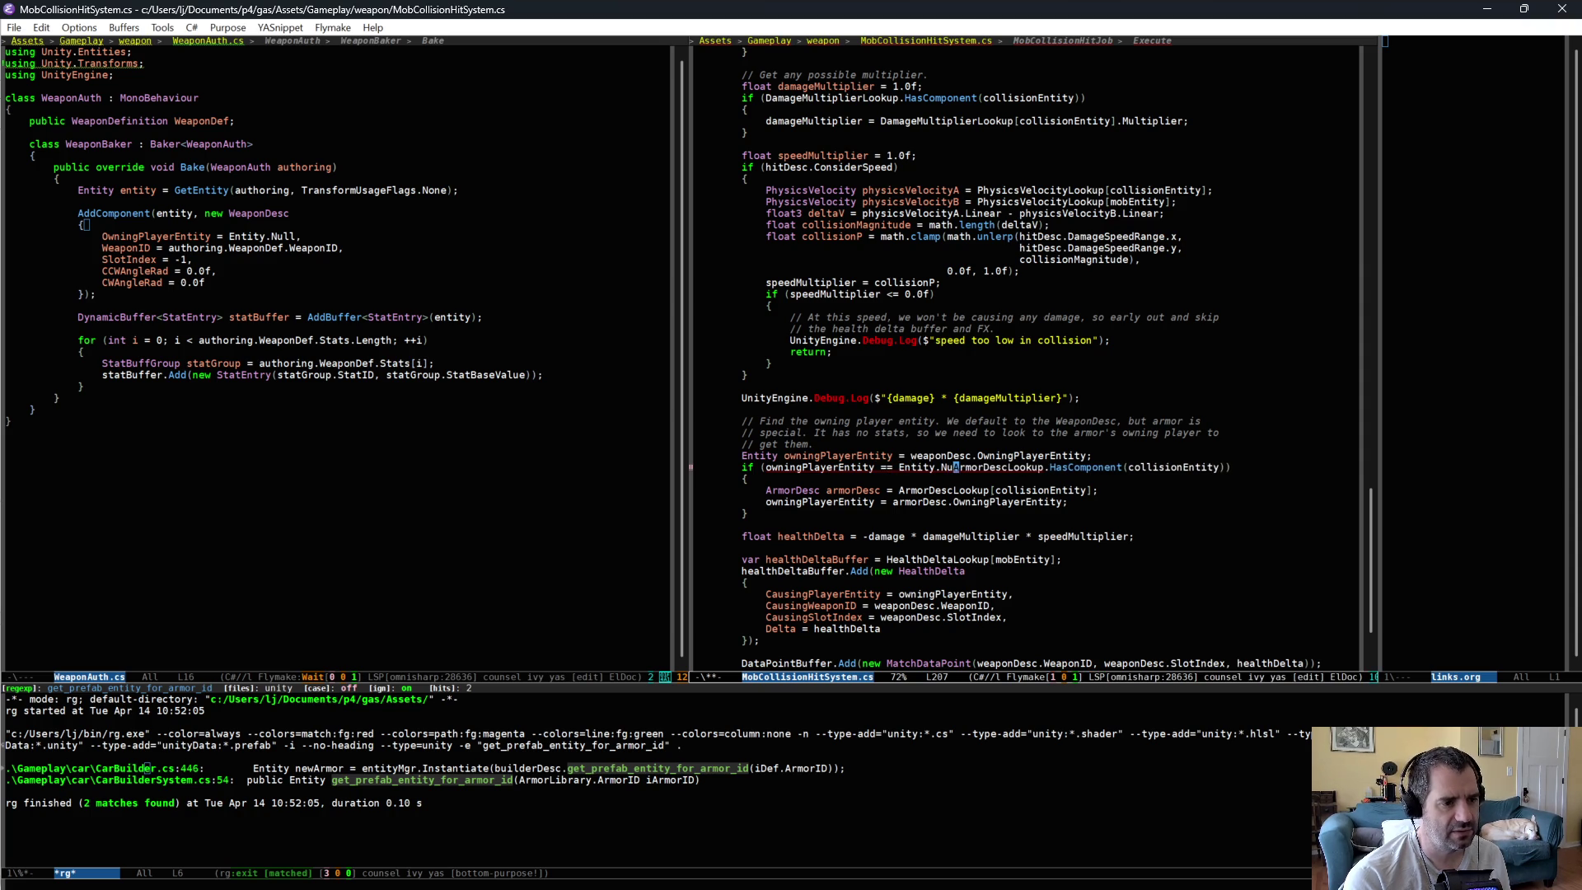
text(&)
key(alt+b)
key(alt+b)
key(alt+b)
text(()
key(alt+f)
key(alt+f)
key(alt+f)
text())
key(ctrl+x)
key(ctrl+s)
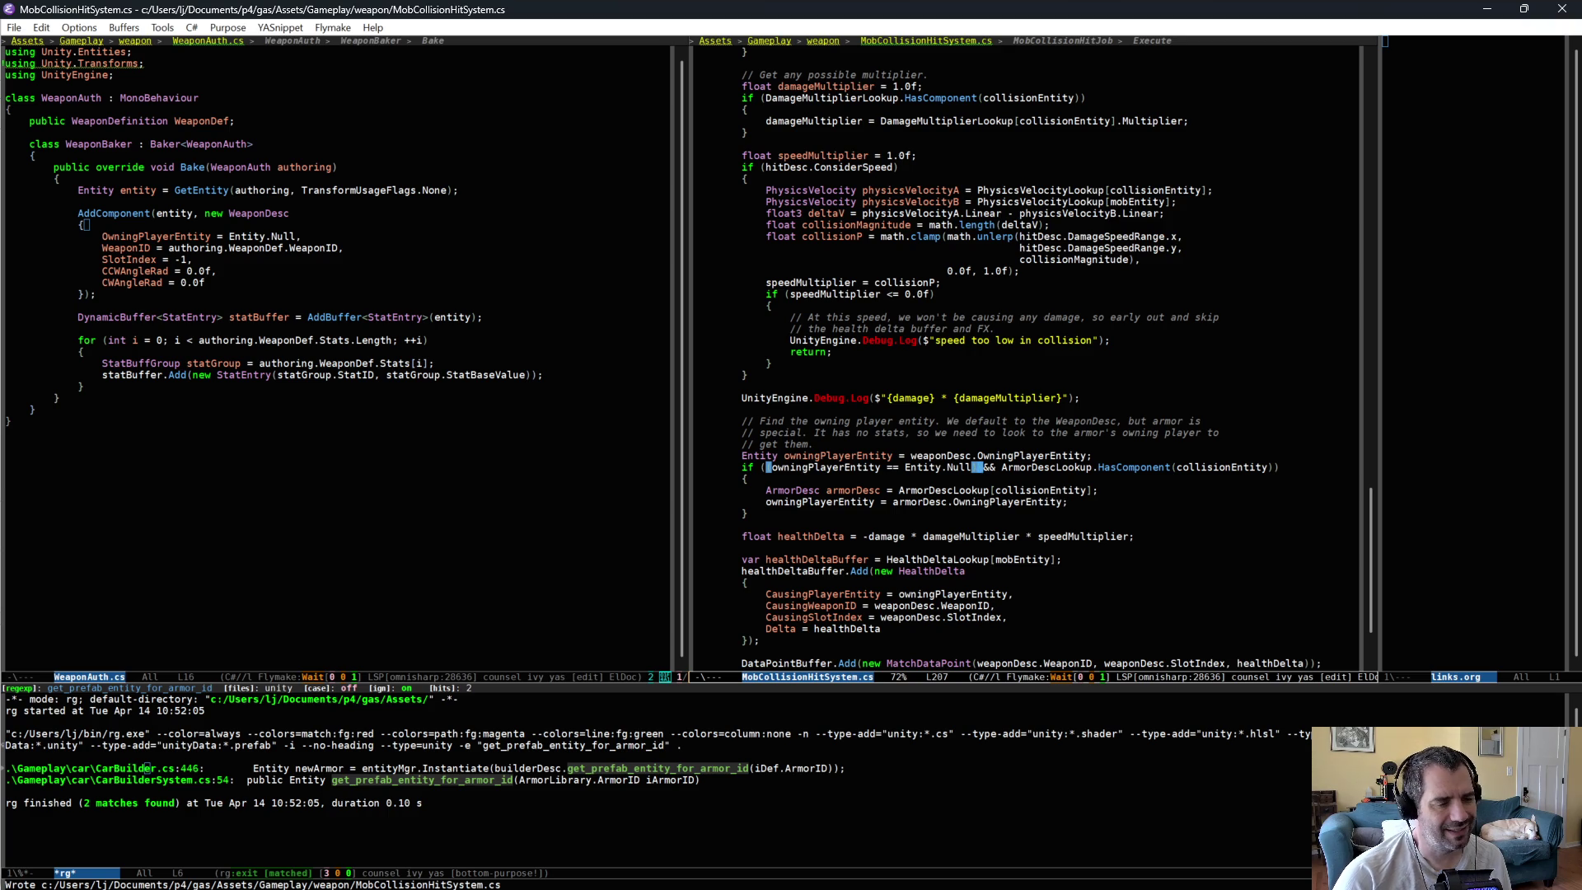
- Mark parts of the condition to isolate the ArmorDescLookup.HasComponent check
text(()
click(1112, 467)
key(Down)
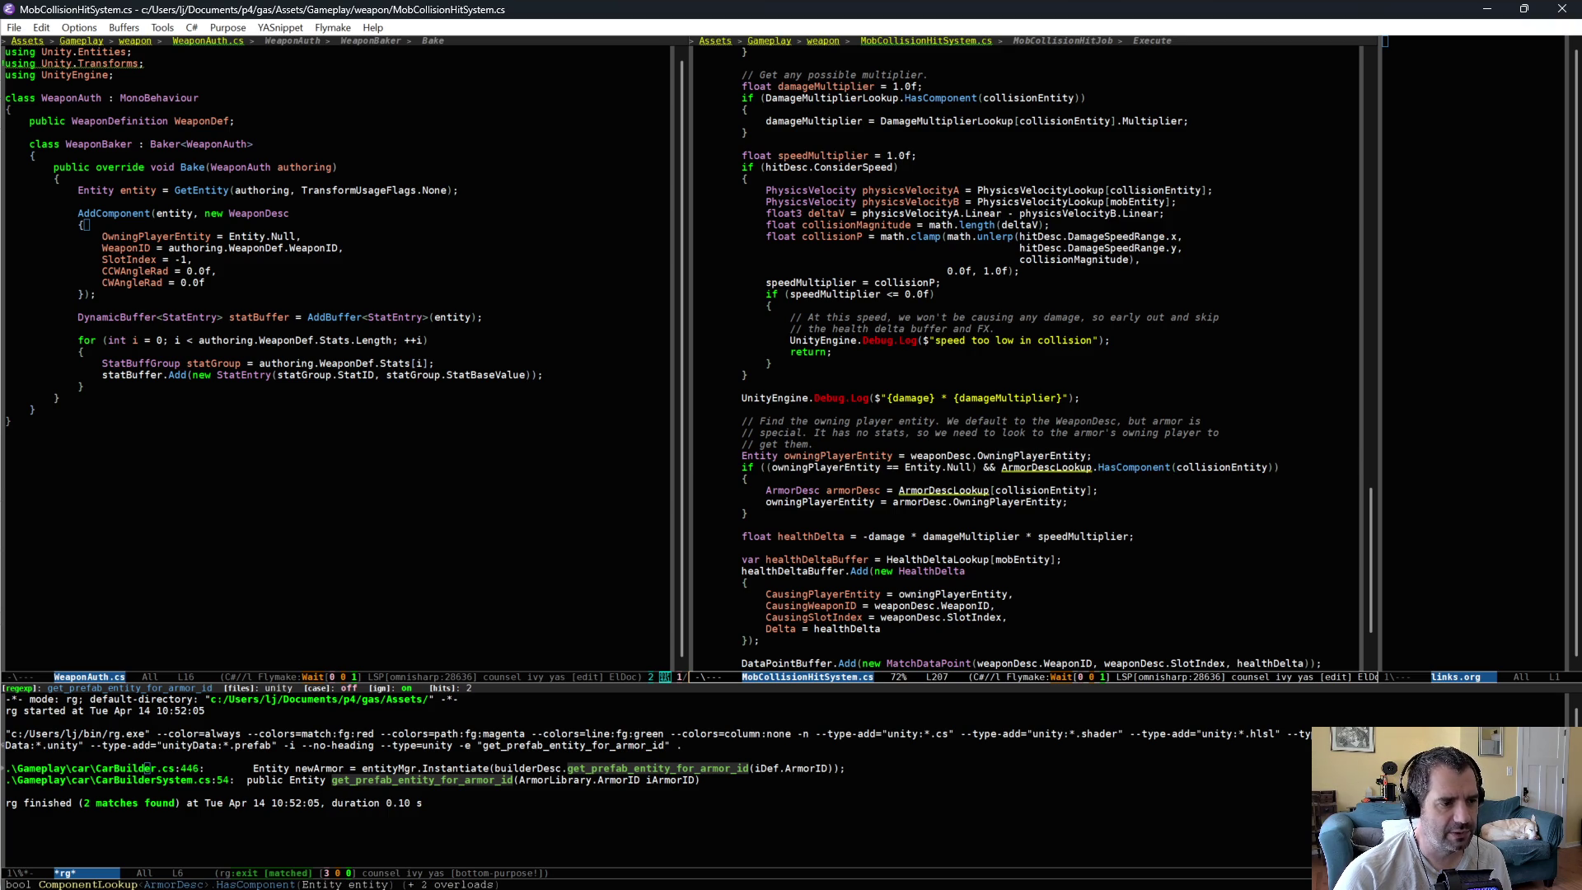
key(Up)
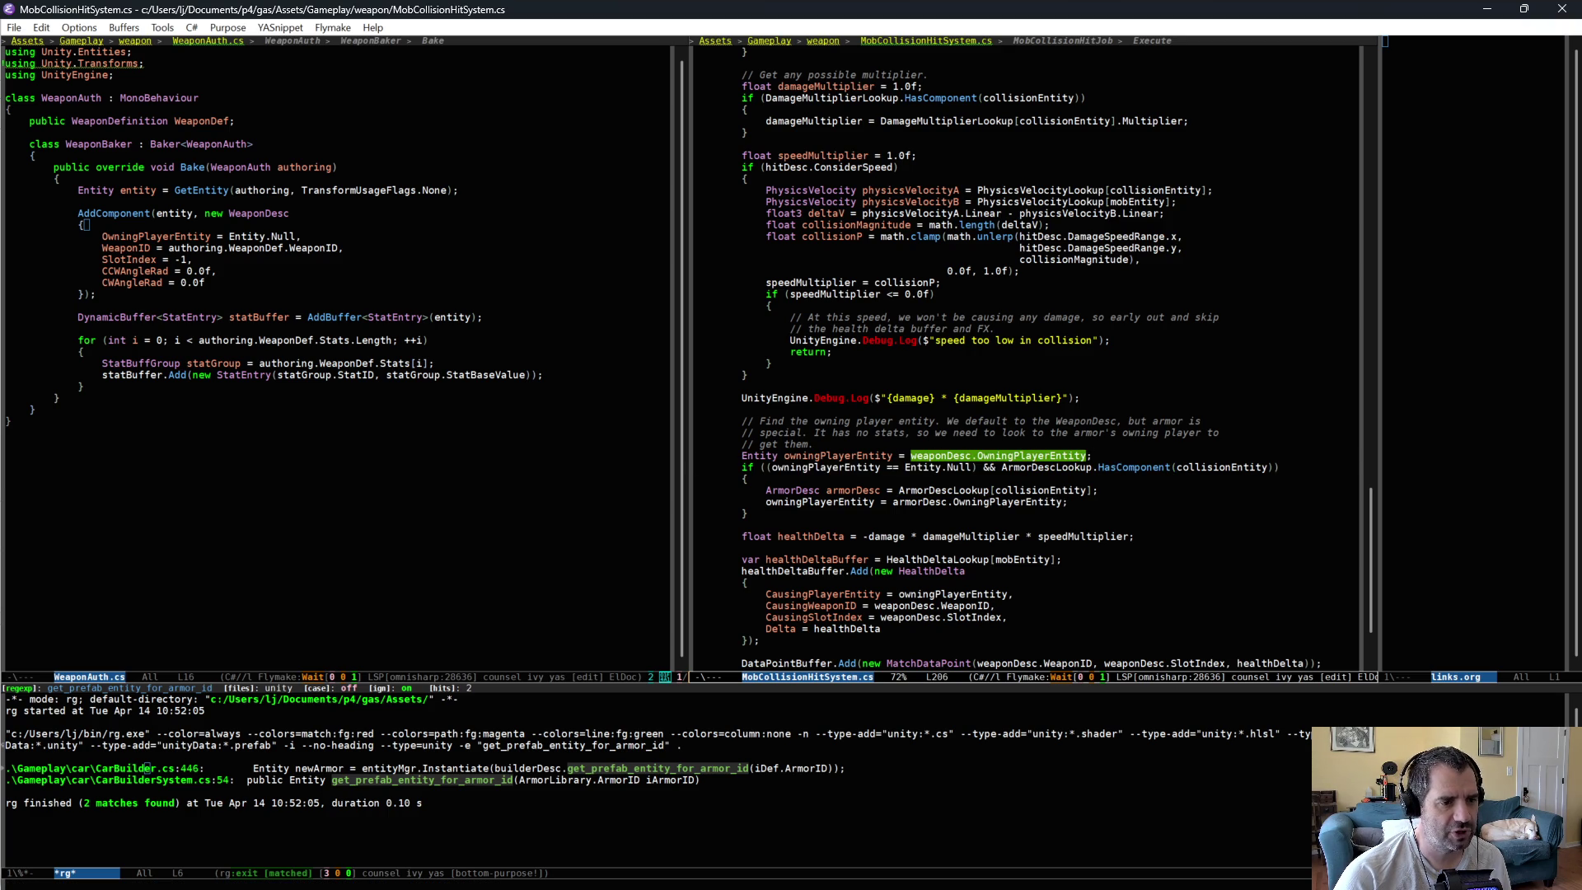
key(ctrl+Left)
key(Down)
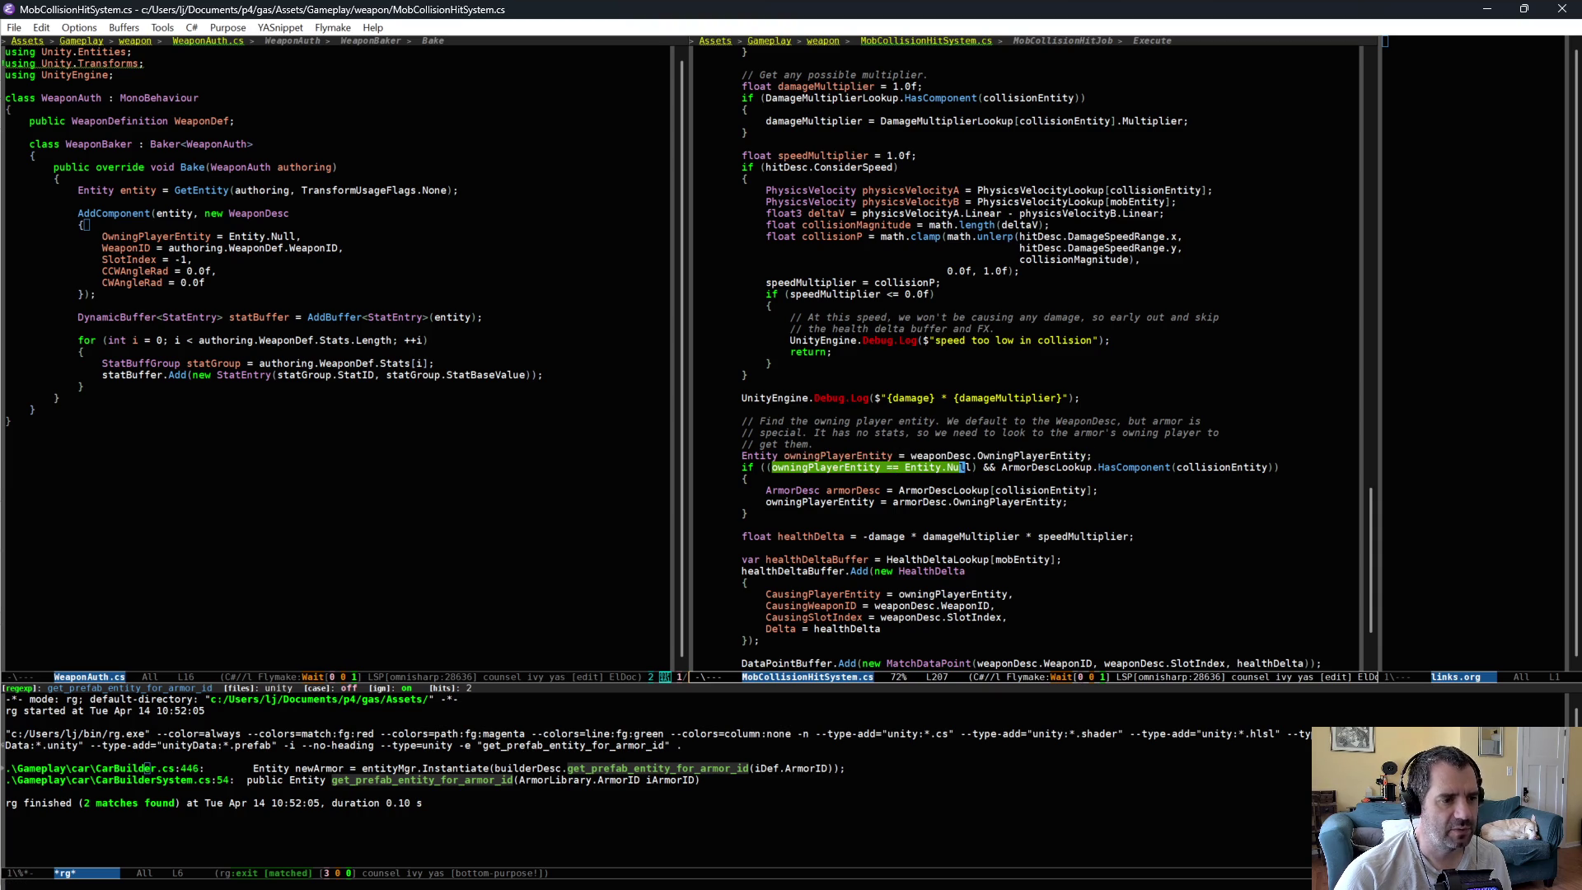
key(ctrl+Right)
key(ctrl+Right)
key(ctrl+Right)
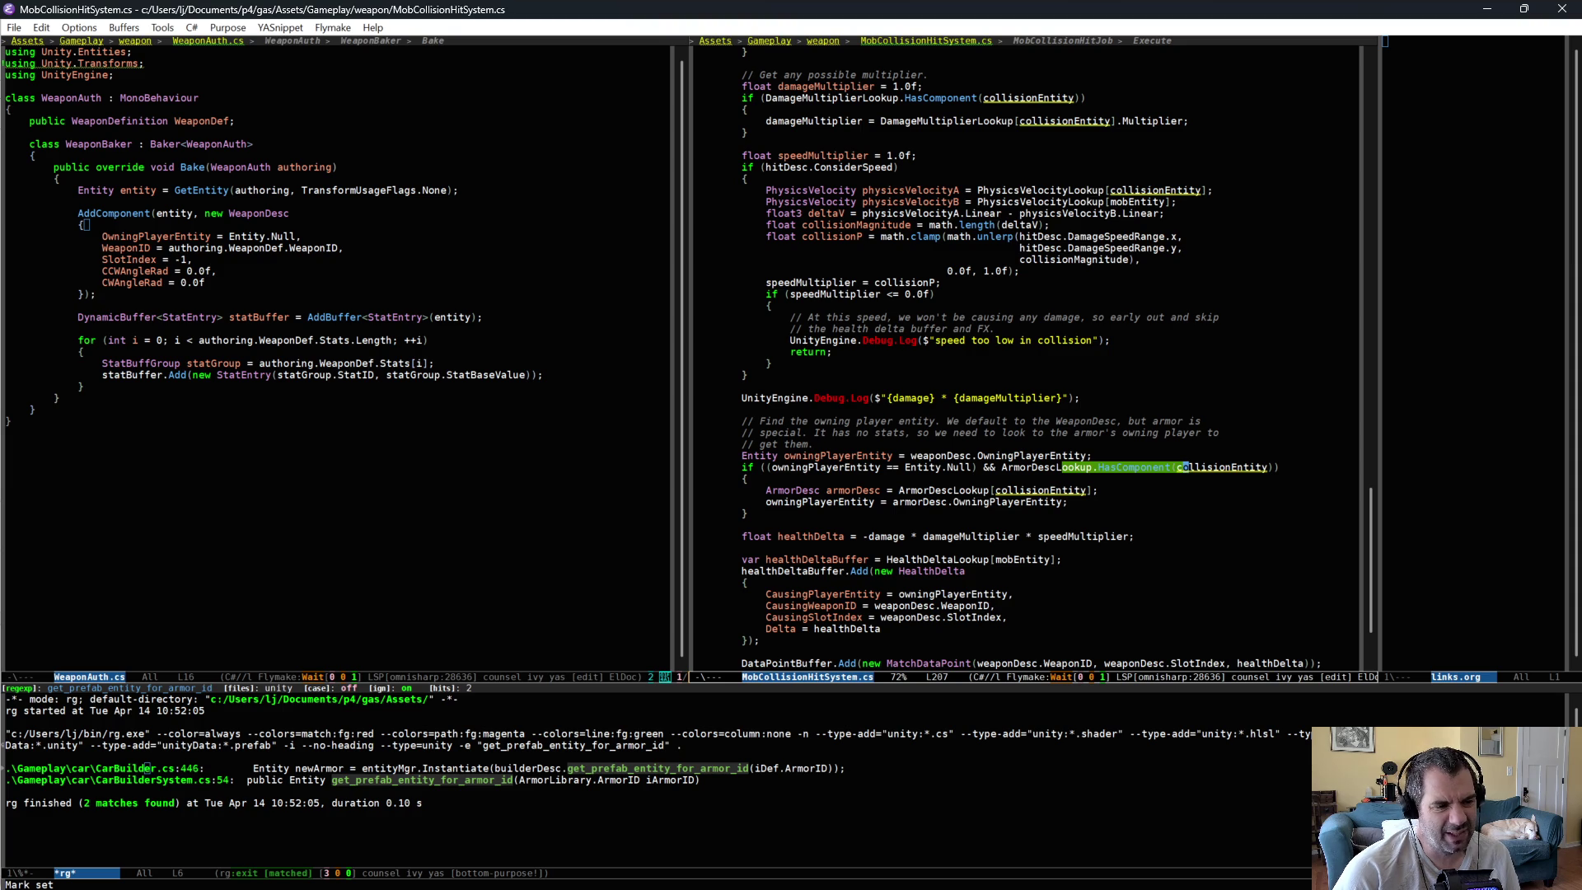
key(ctrl+Left)
key(ctrl+Left)
key(ctrl+Left)
key(ctrl+g)
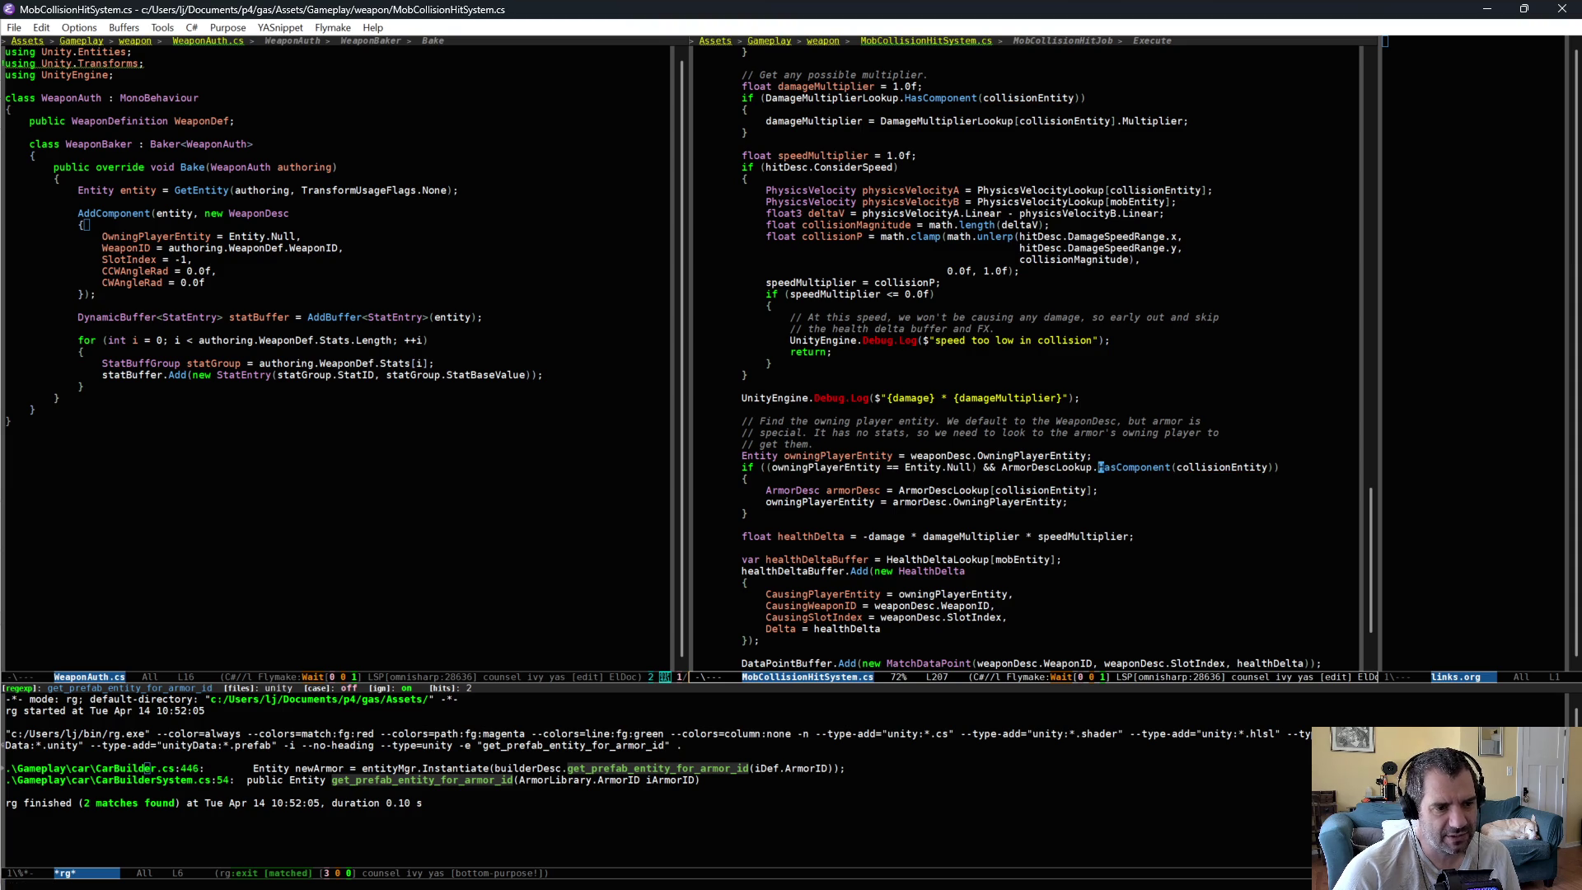
click(1071, 467)
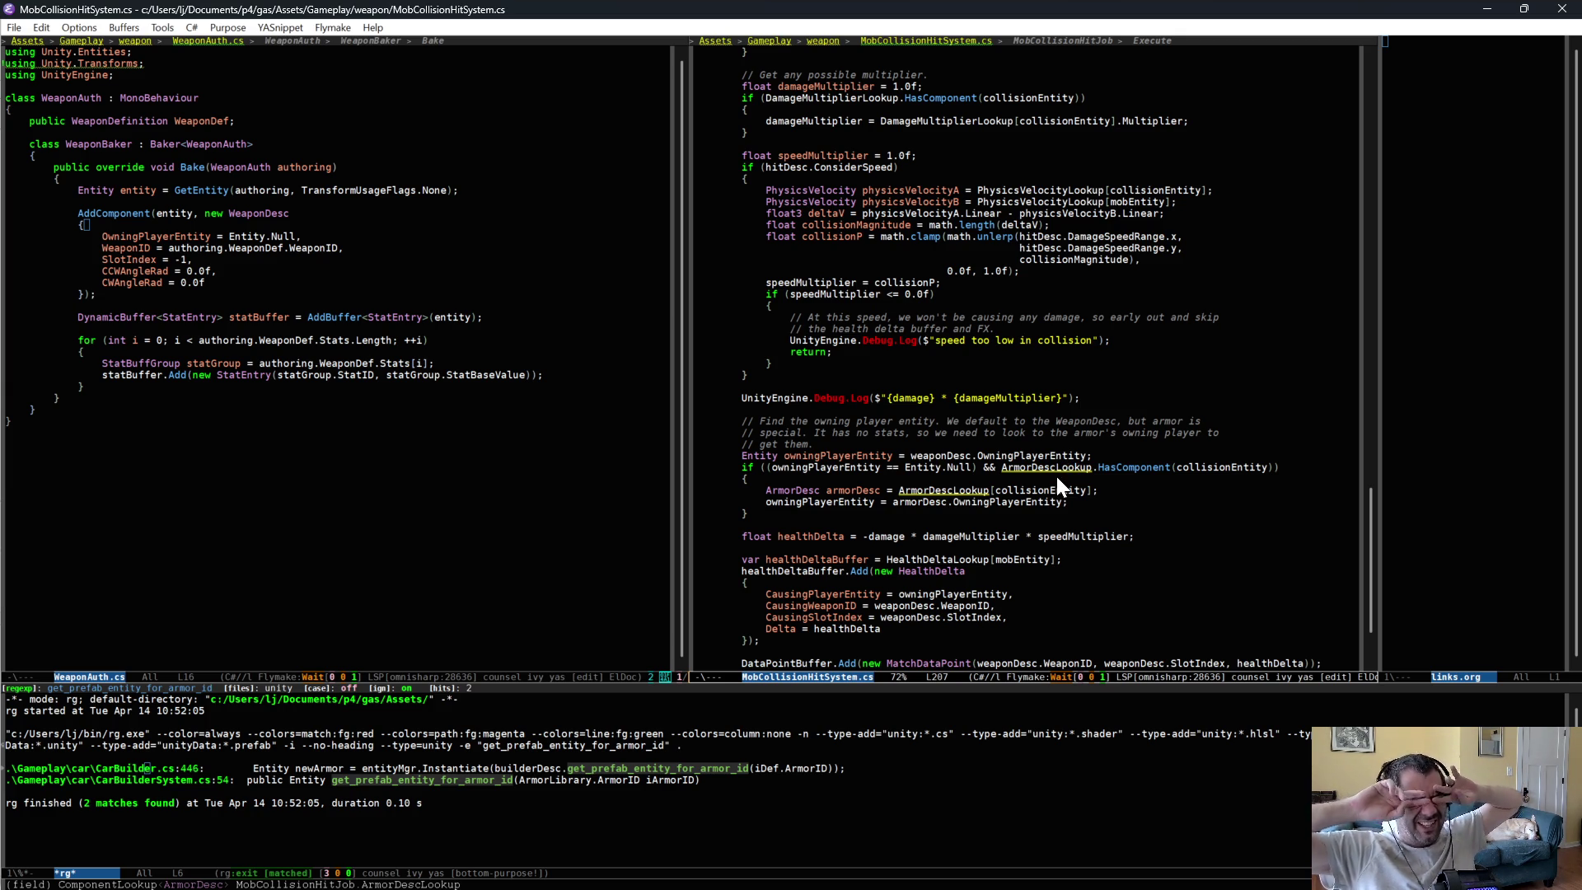
key(ctrl+equal)
key(ctrl+equal)
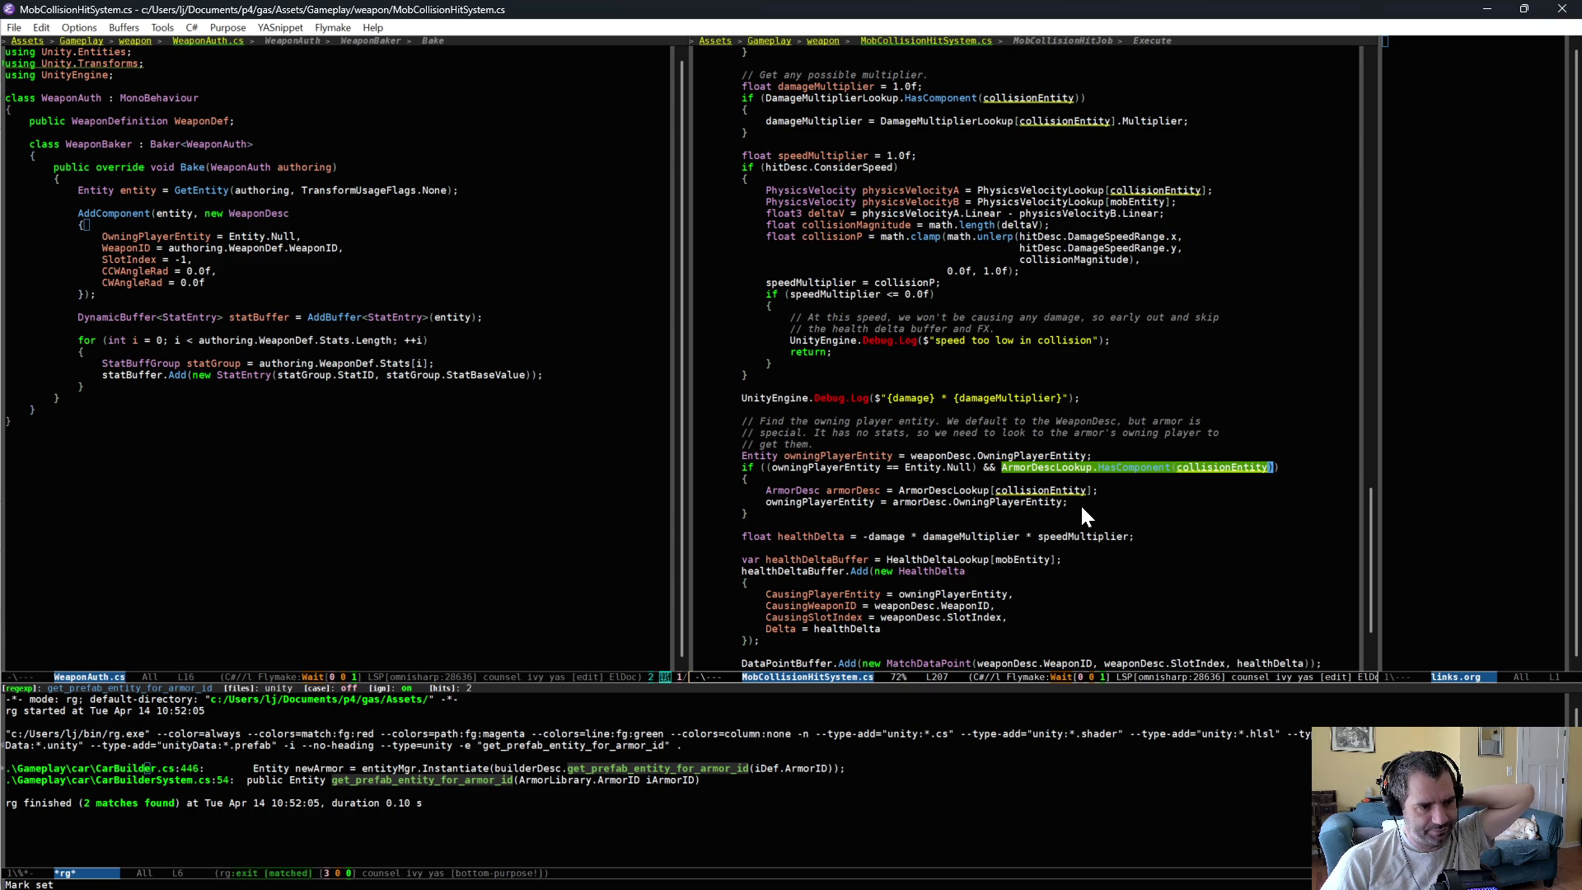
key(Up)
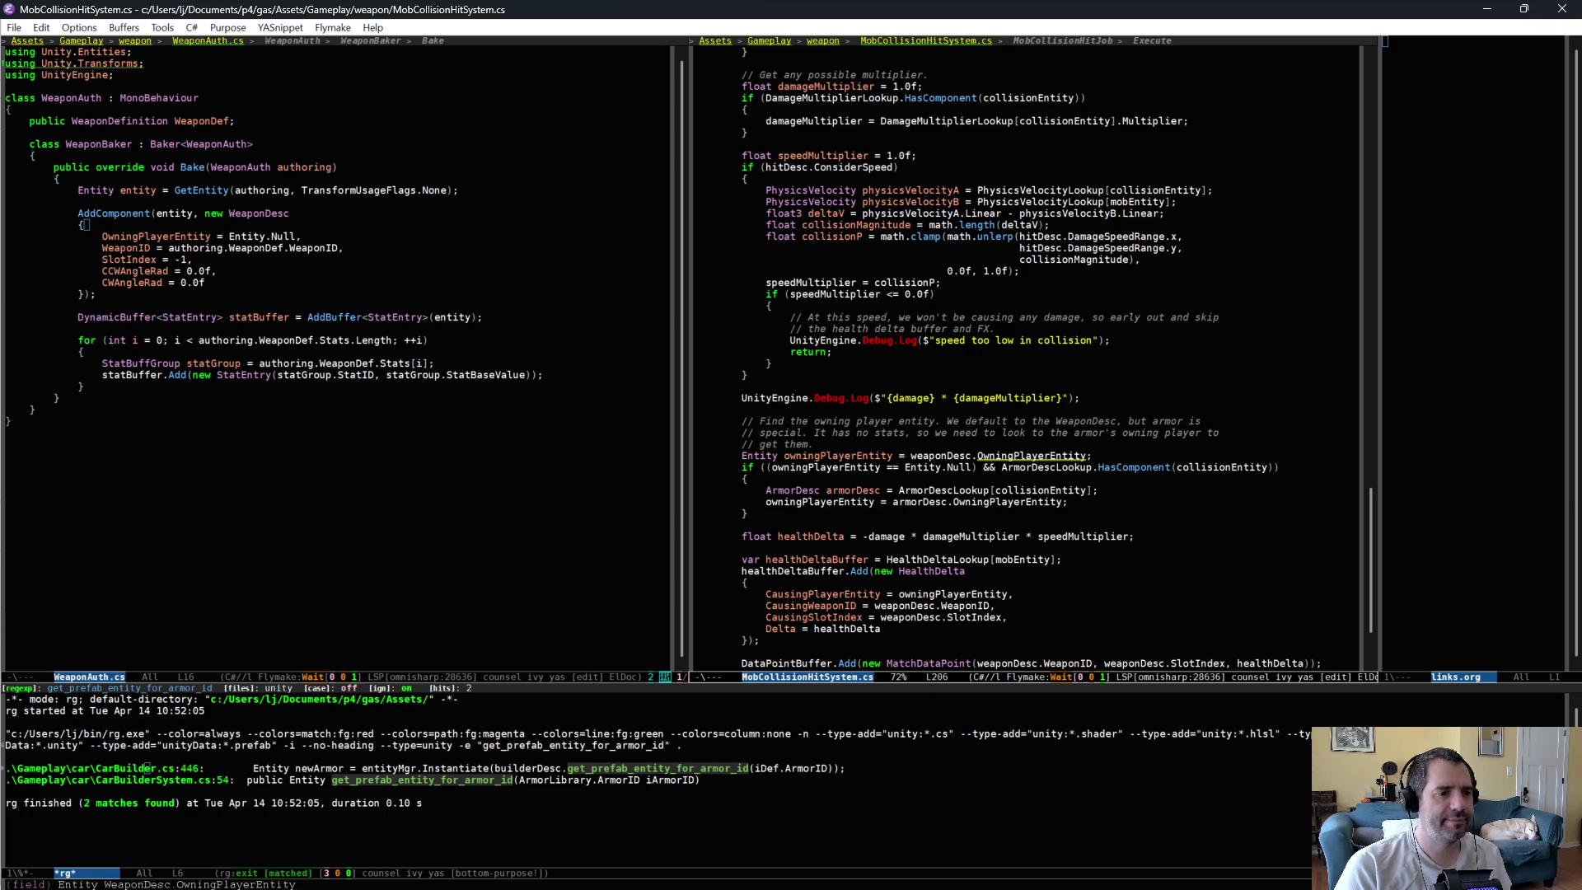
- Cut the ArmorDescLookup check, leaving only the null check, and open a line inside the block
text(()
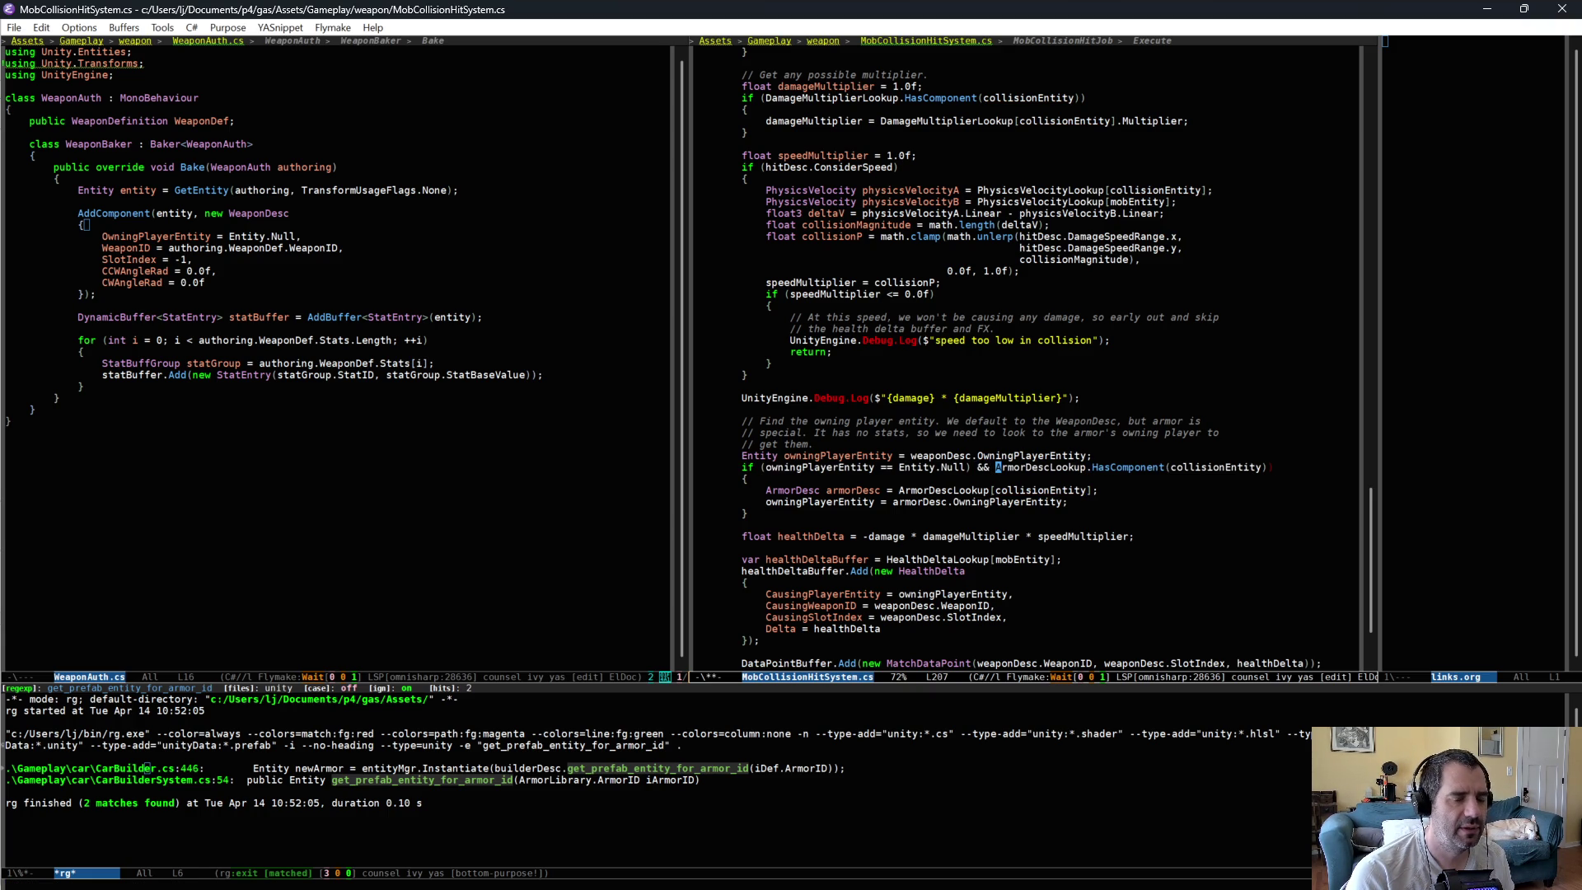
key(ctrl+k)
text(()
key(Down)
key(Return)
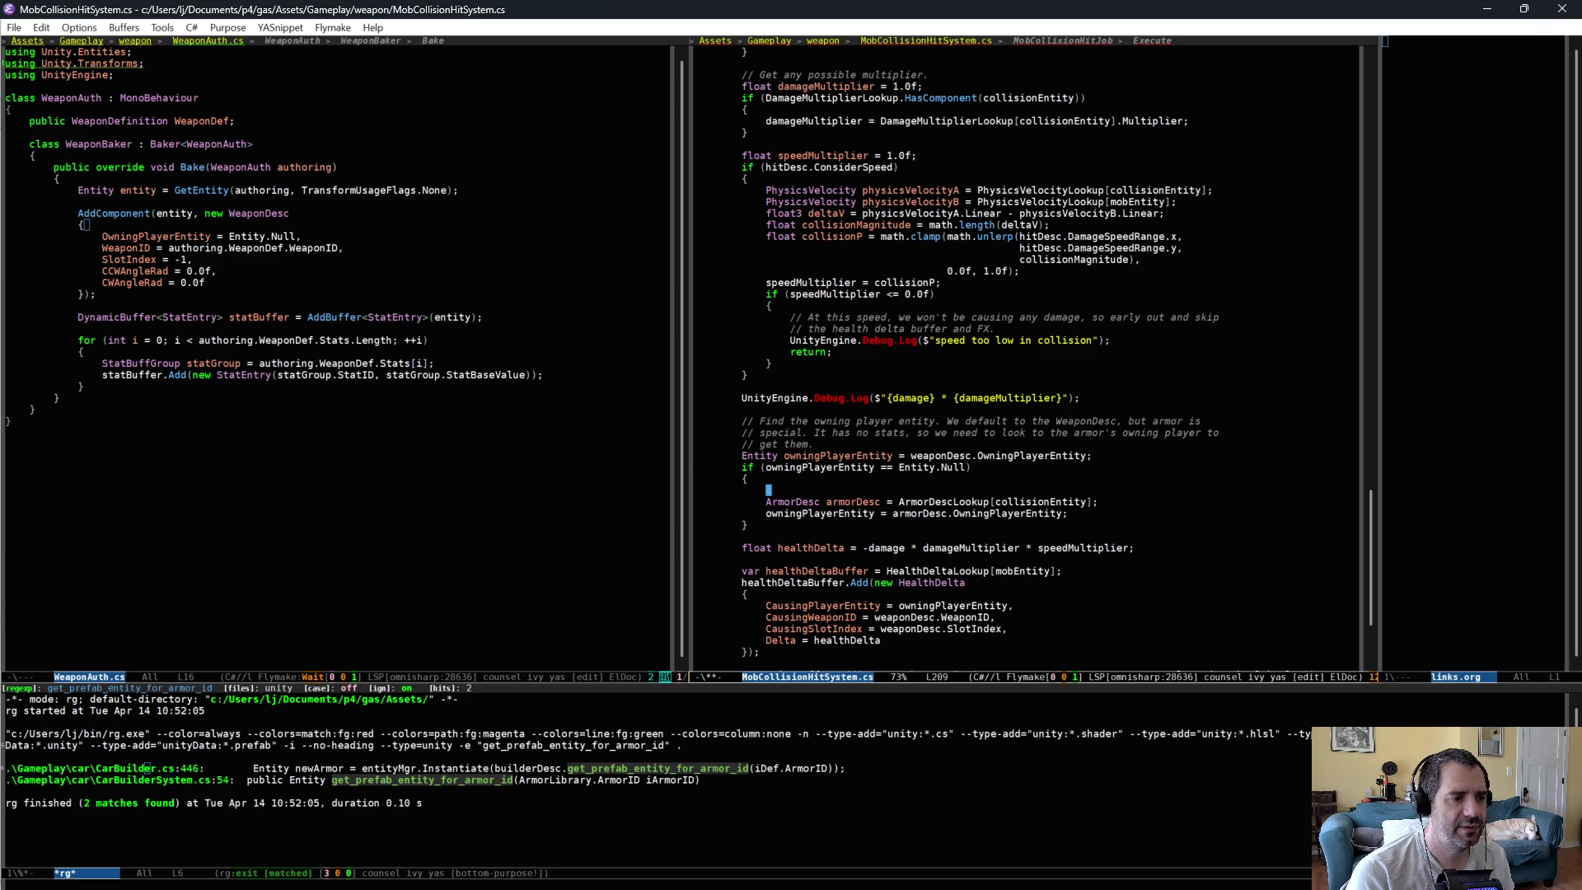
- Paste the ArmorDescLookup check as a nested if with braces and an else block
key(ctrl+y)
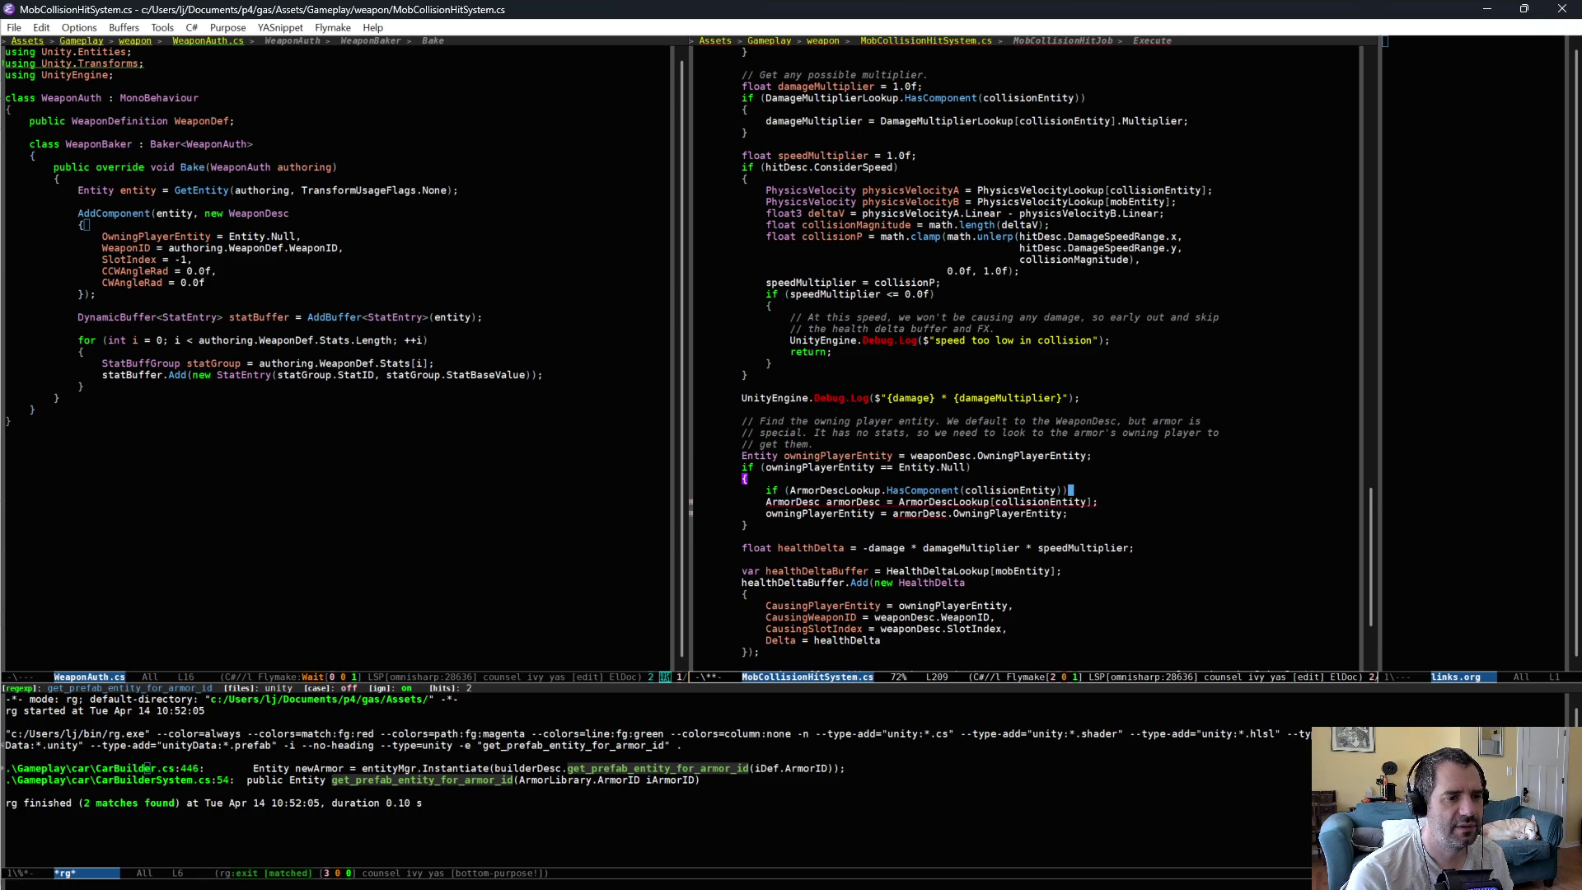
key(Return)
text({)
key(ctrl+e)
key(Return)
text(})
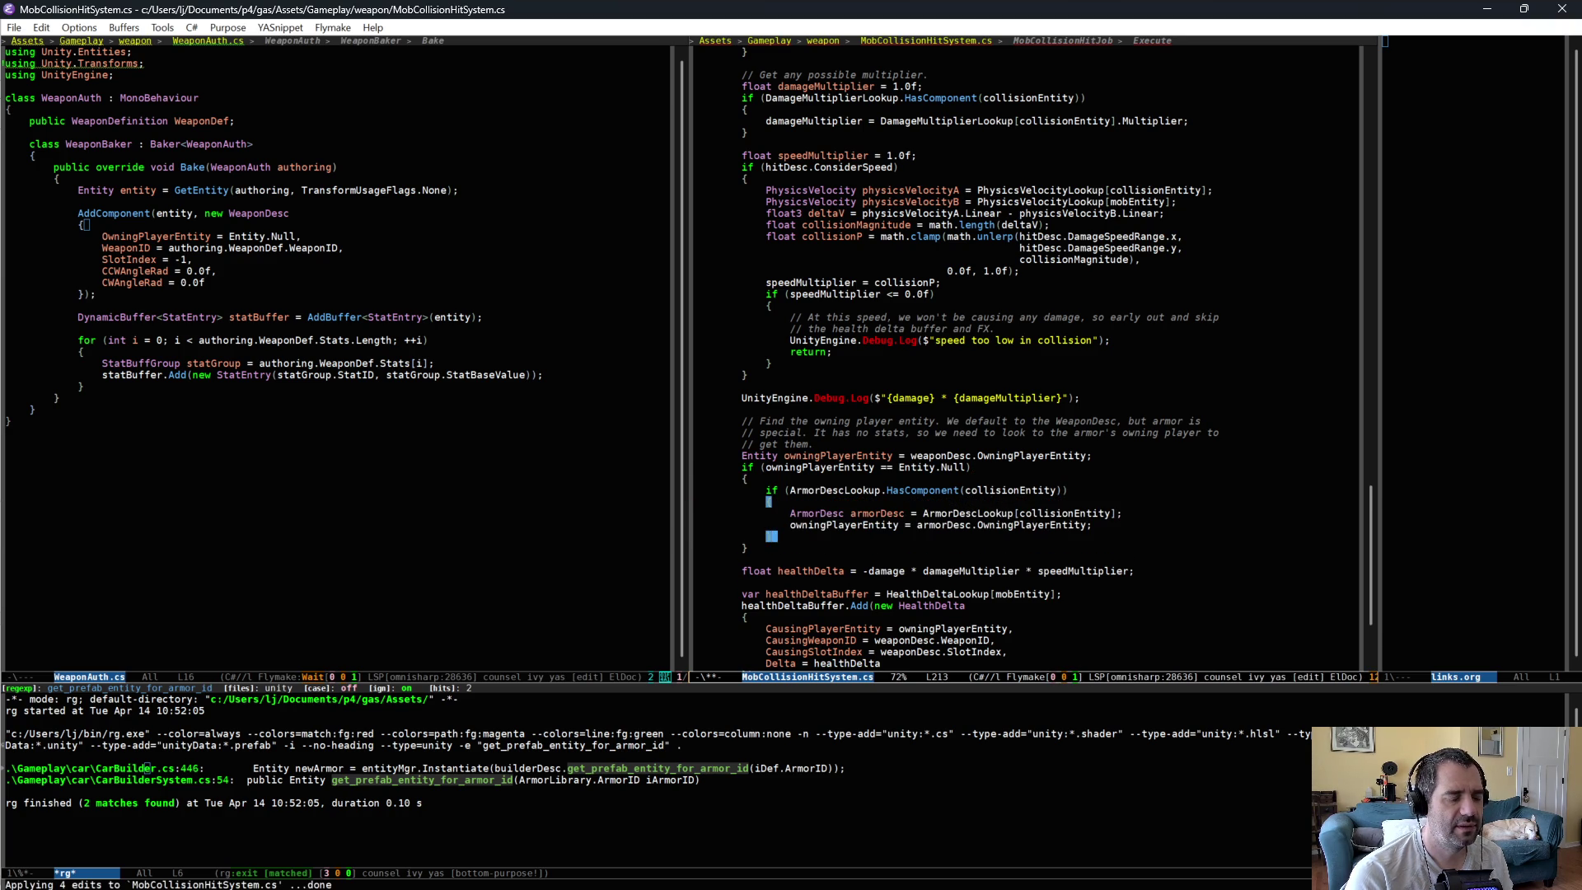
key(Return)
text(else)
key(Return)
text({)
key(Return)
- Log "Couldn't find an owning player entity." with Debug.LogError in the else branch and save
text(dl)
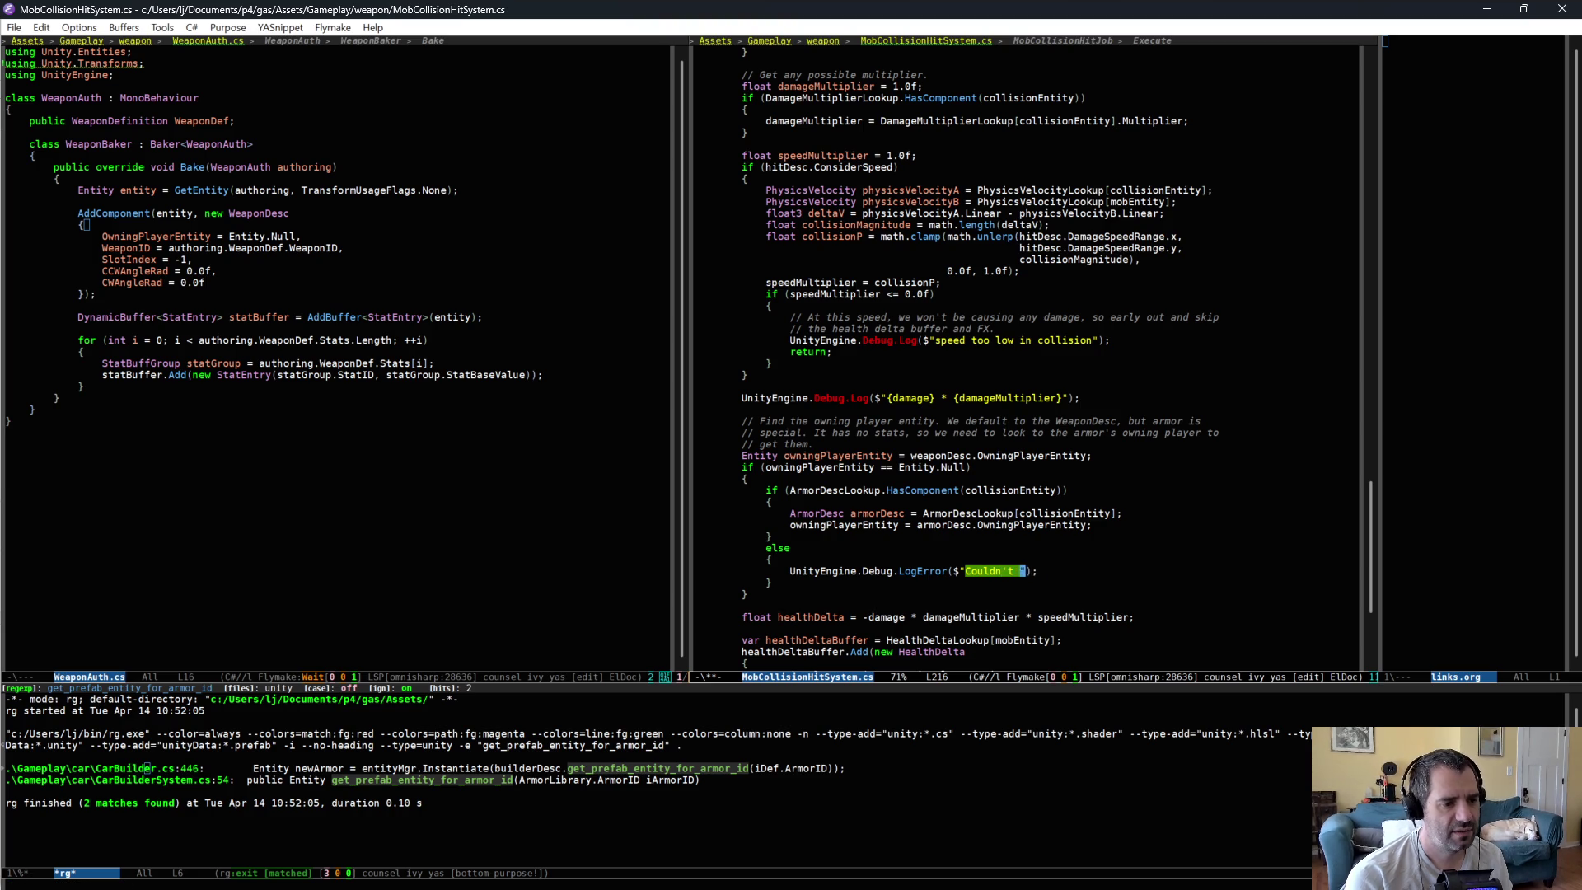
text(owning player entiy)
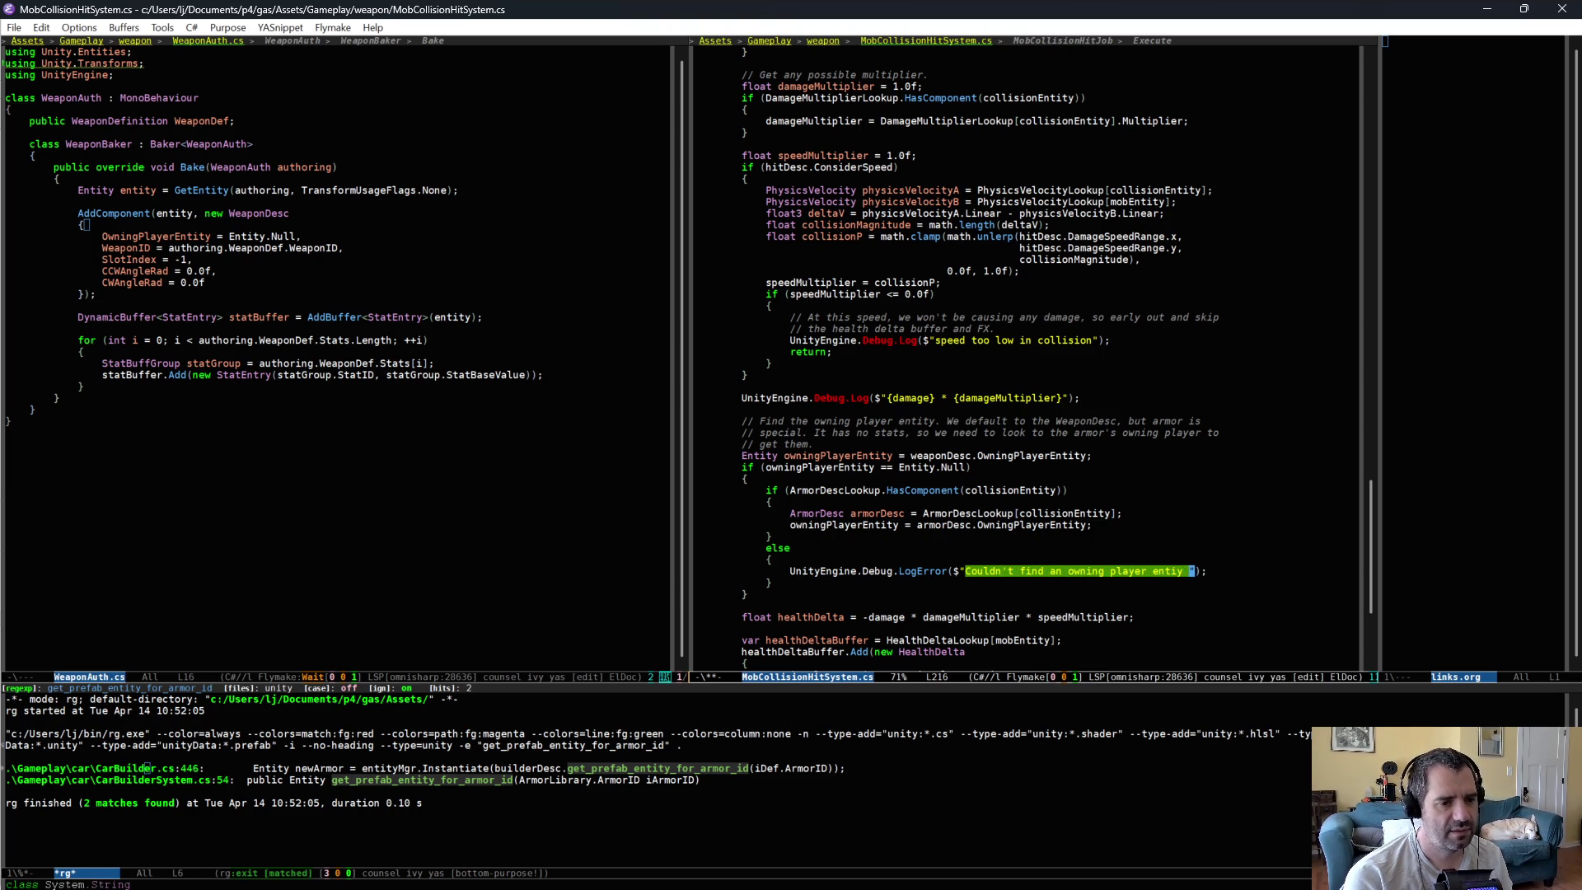
key(BackSpace)
key(BackSpace)
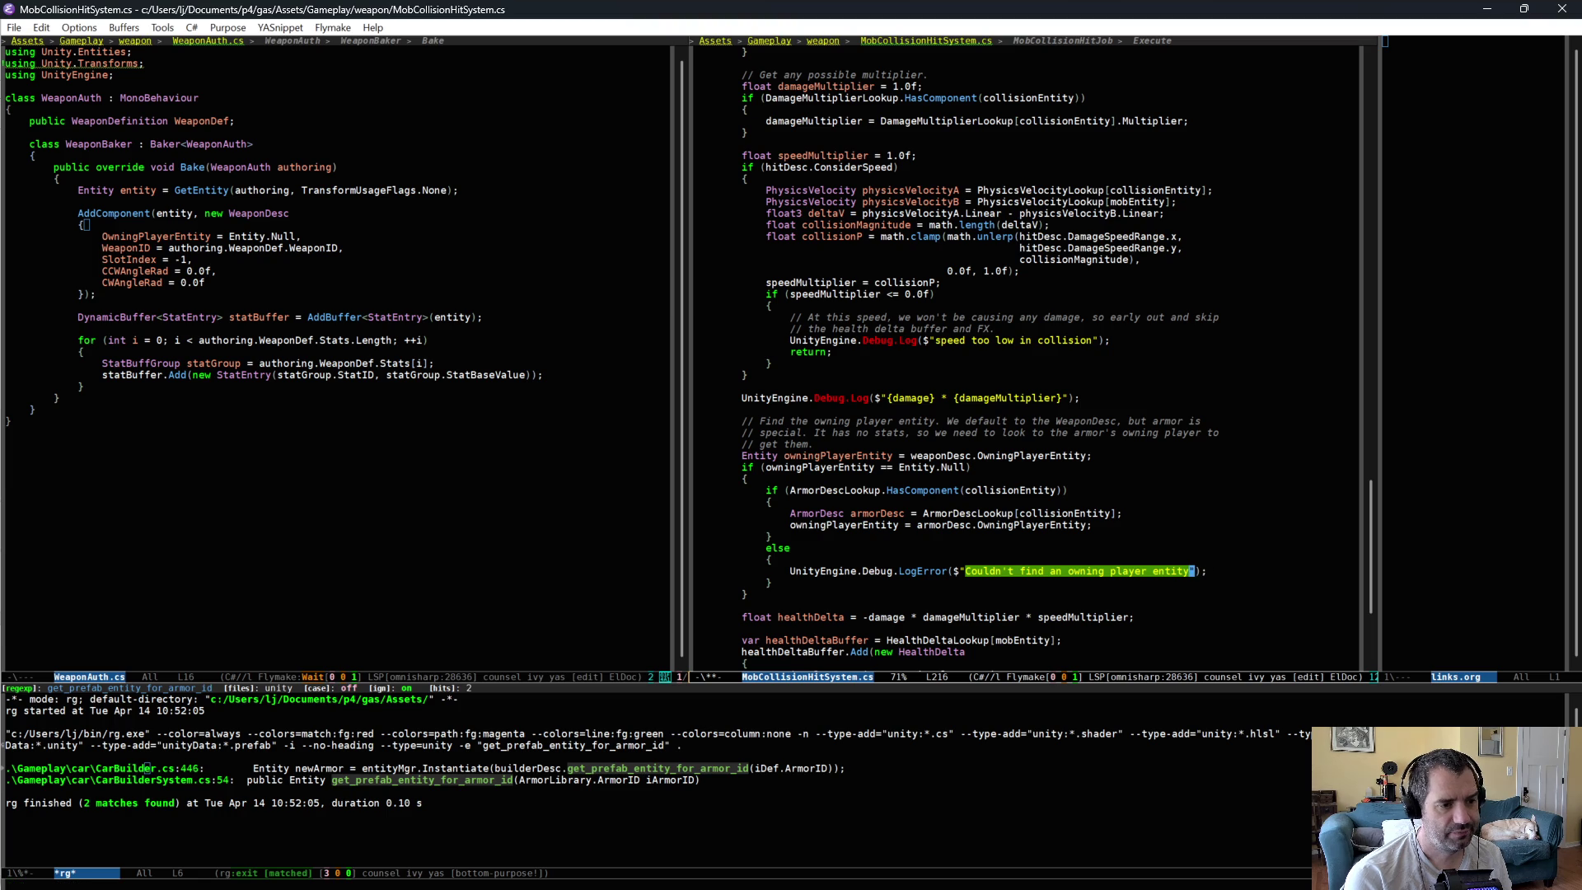
text(.)
key(ctrl+x)
key(ctrl+s)
- Review the OwningPlayerEntity usages and the error log line, then save MobCollisionHitSystem.cs again
click(1030, 524)
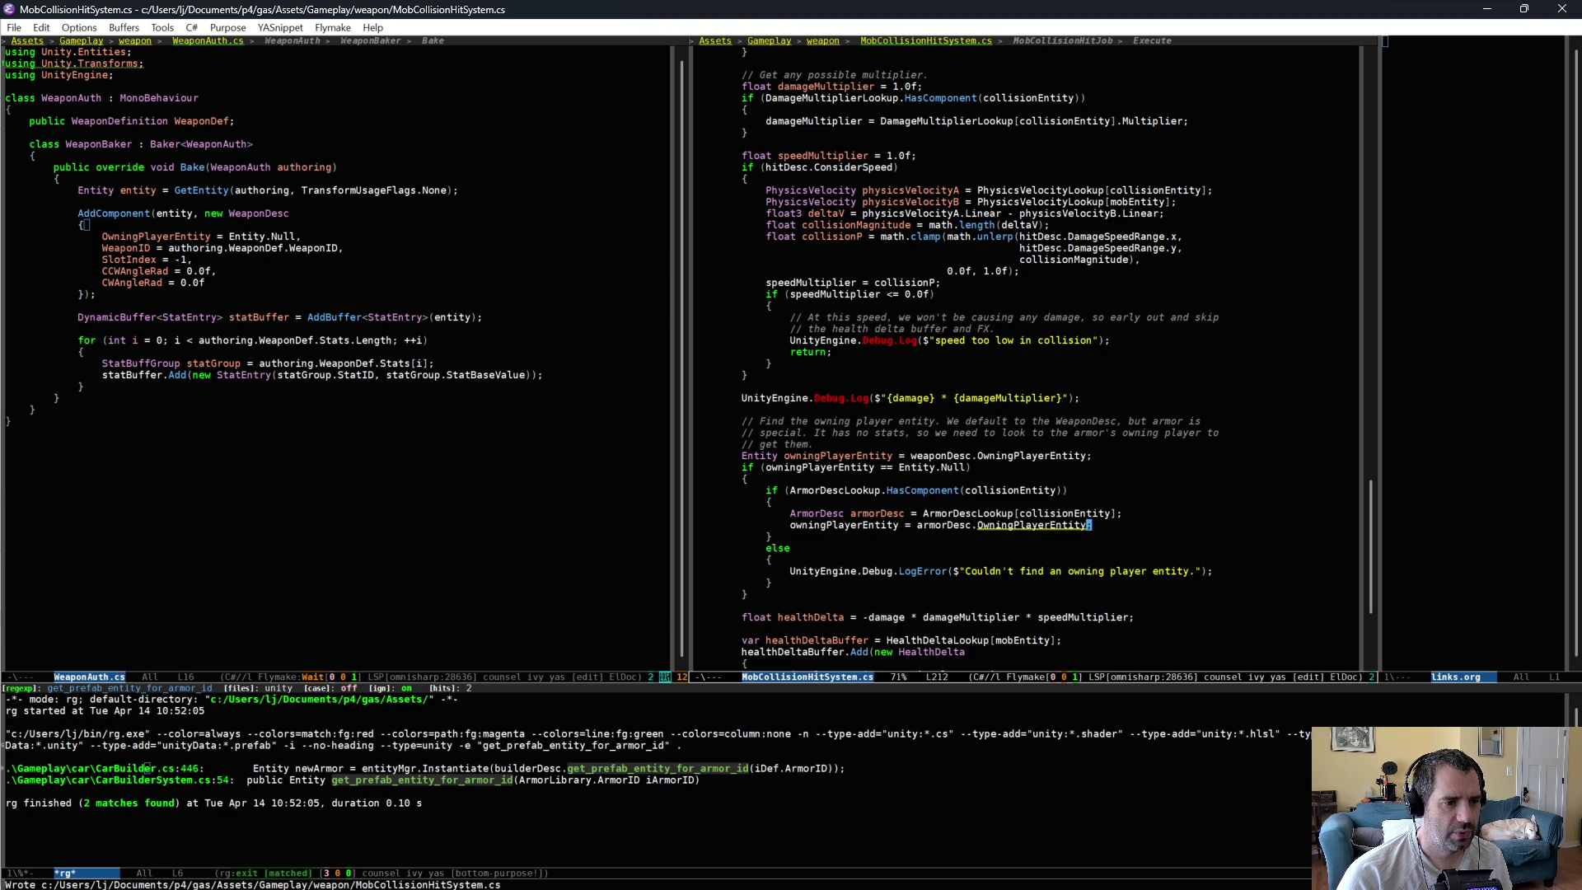
key(Up)
key(Up)
key(Up)
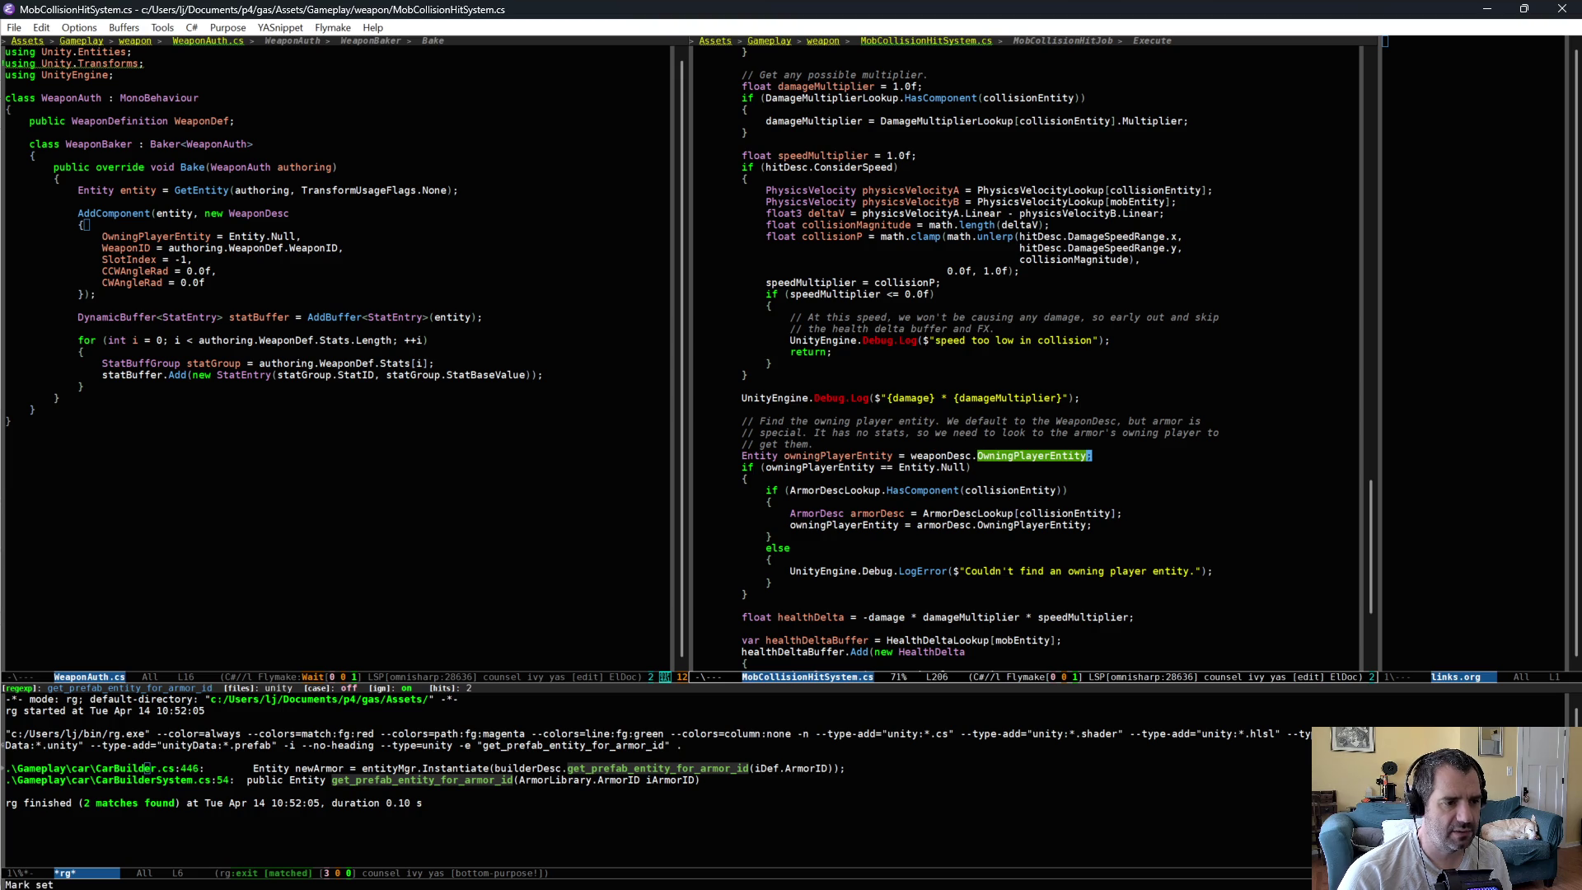
click(1014, 466)
drag(839, 617, 920, 666)
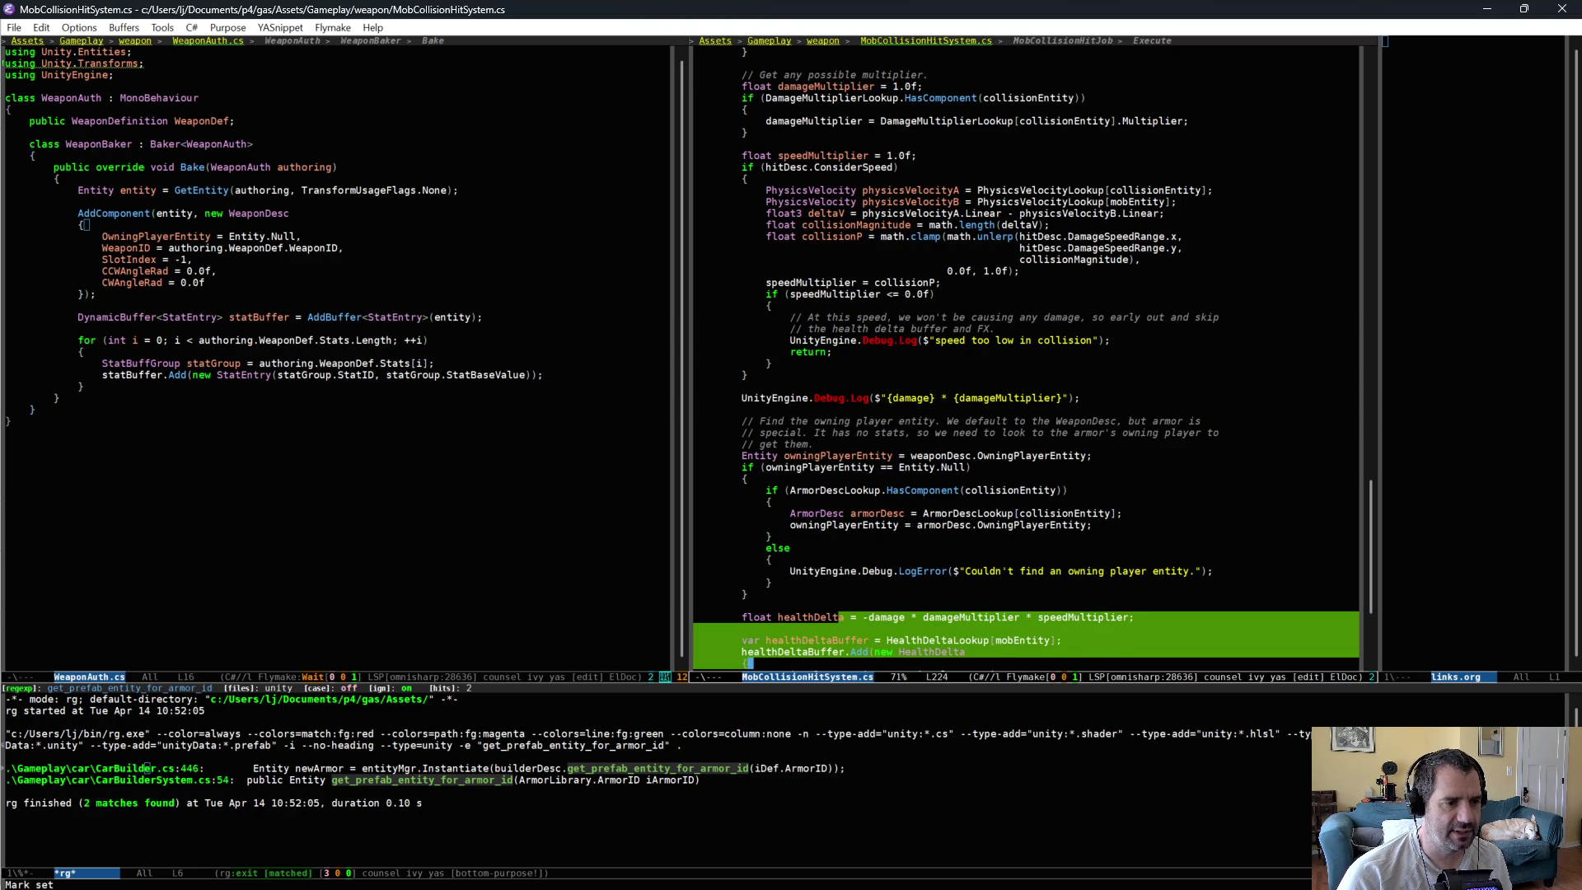
drag(789, 491, 1038, 511)
key(Up)
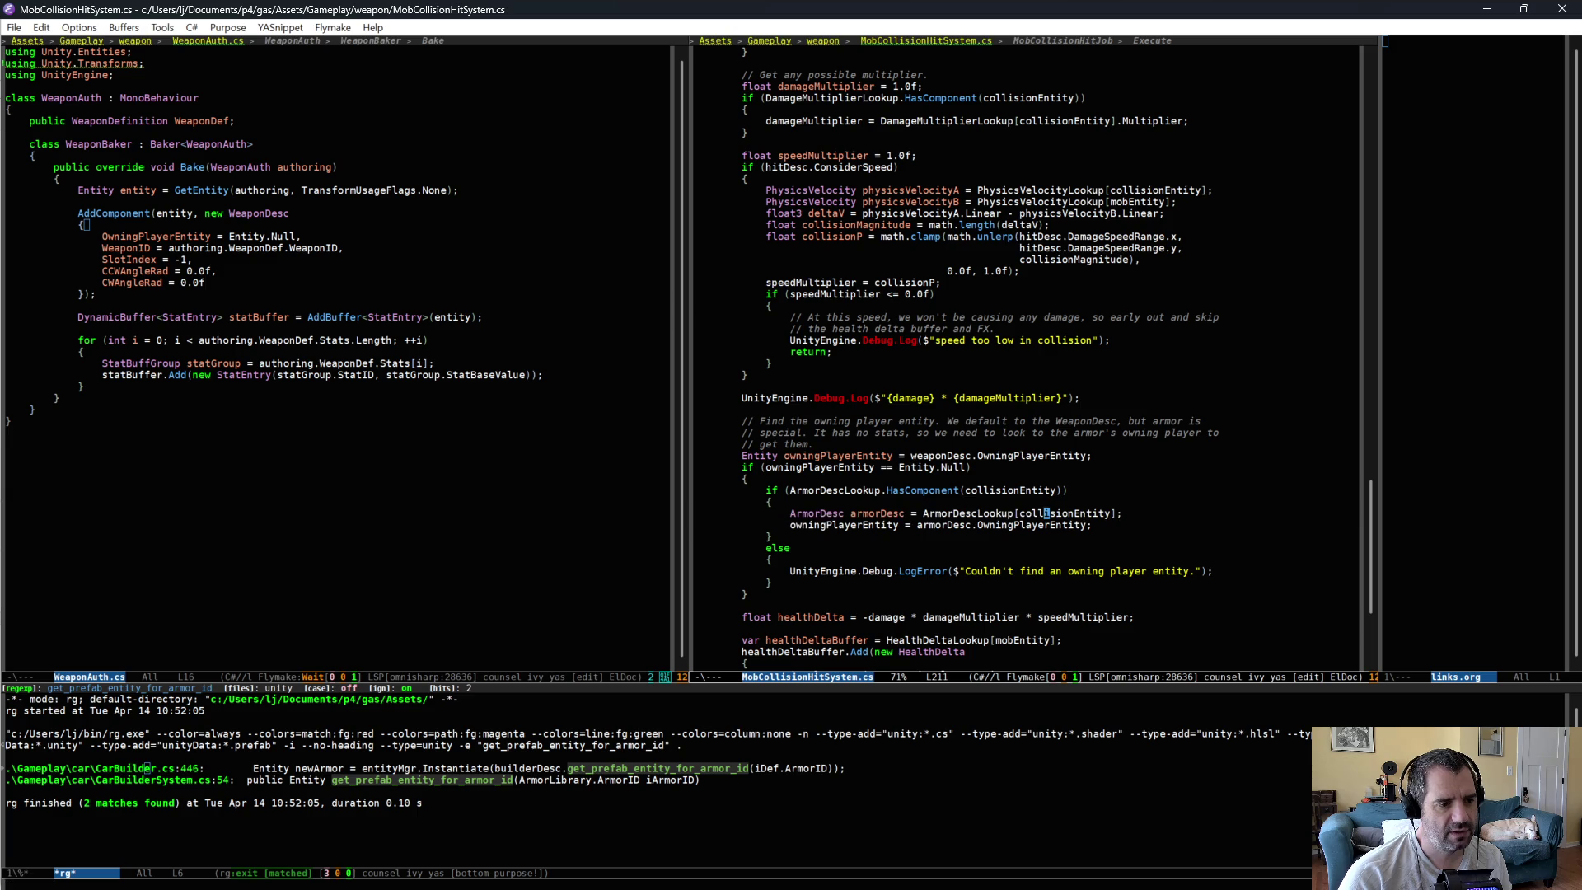
click(884, 570)
key(ctrl+x)
key(ctrl+s)
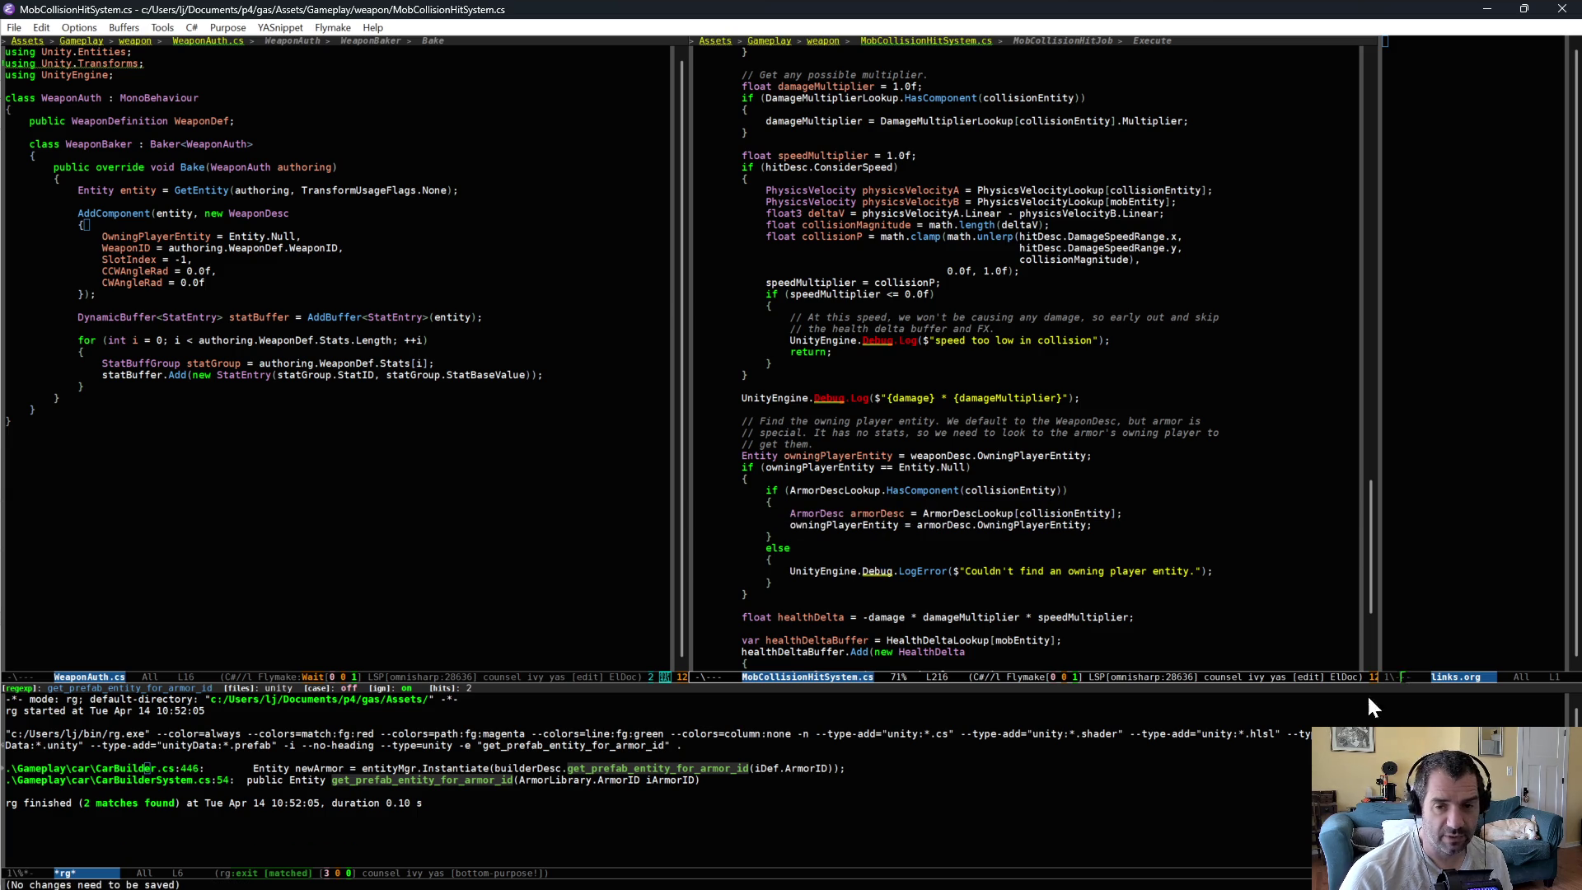
click(514, 445)
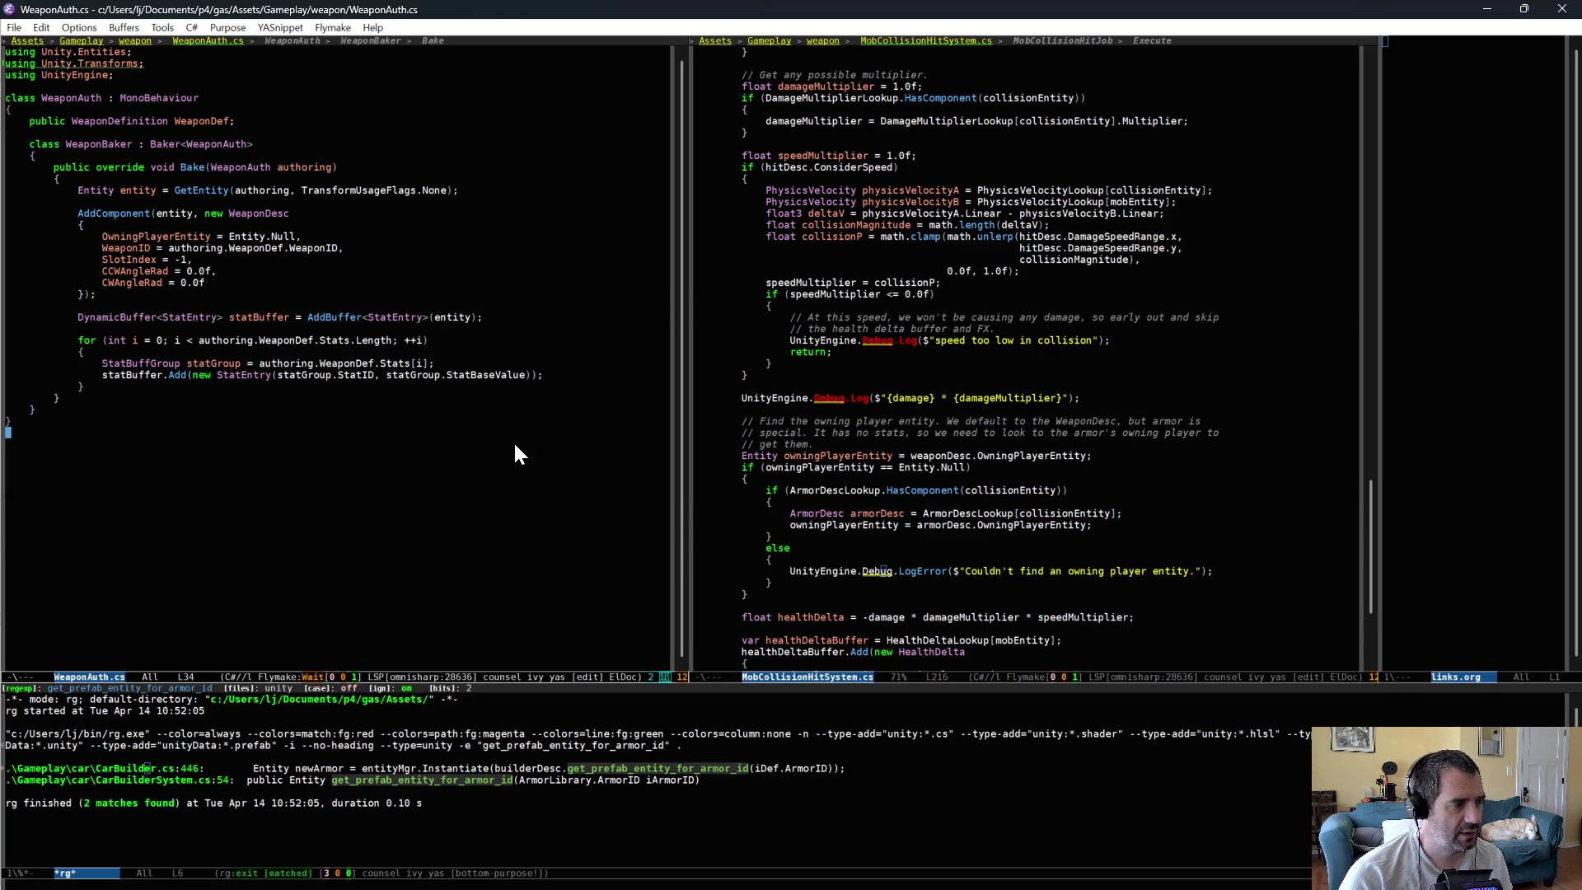
- Uncomment the MachineGun add_weapon_to_slot_index line in CarBuilder.cs and save the file
key(ctrl+x)
key(b)
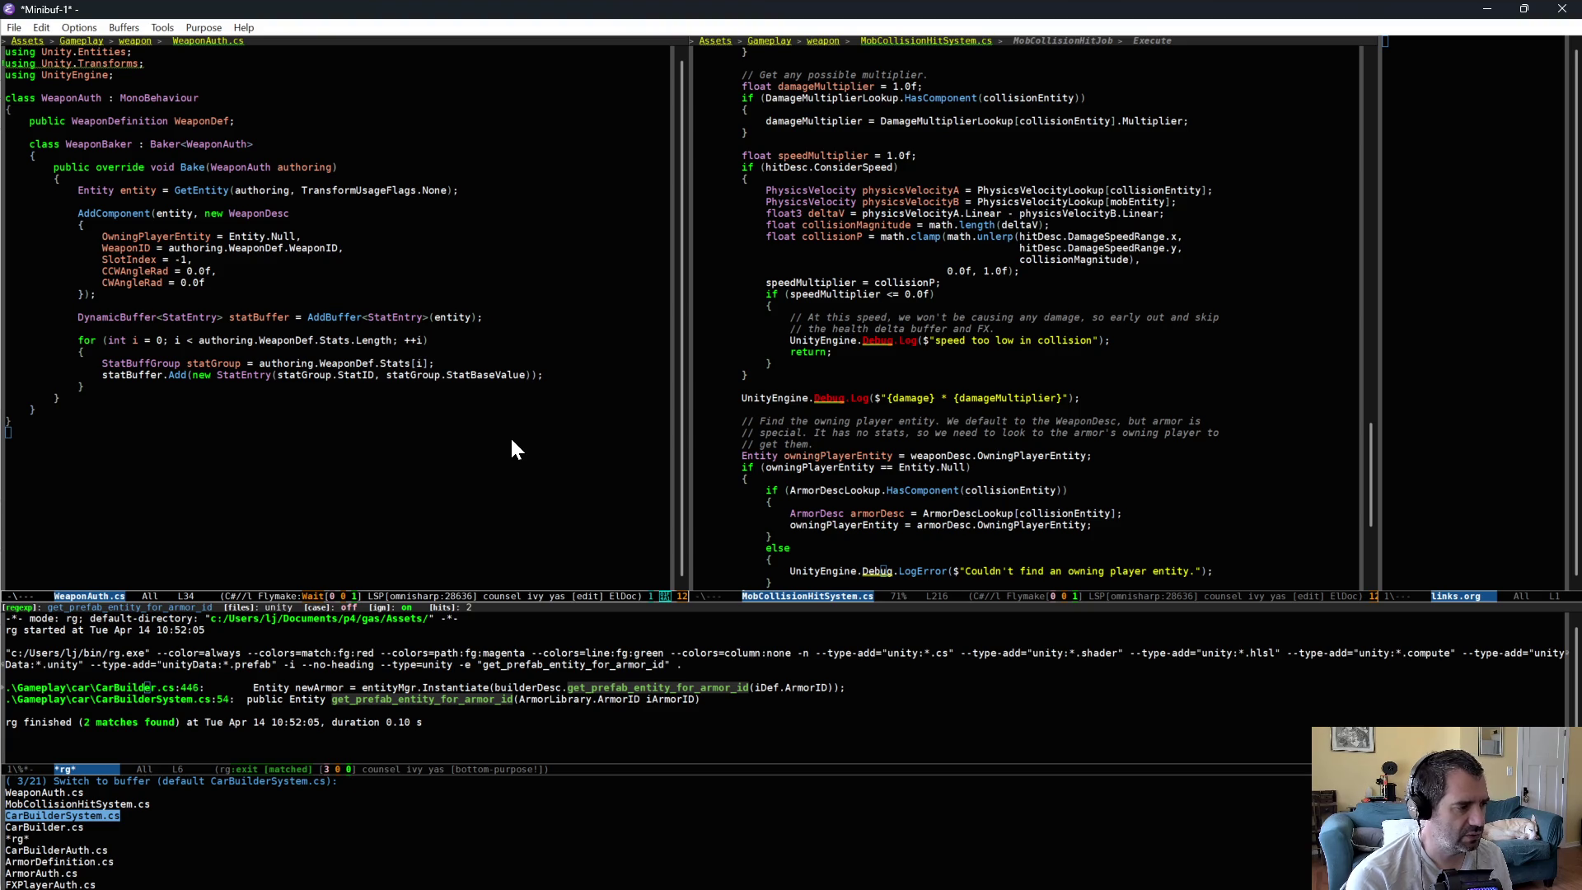
key(Down)
key(Return)
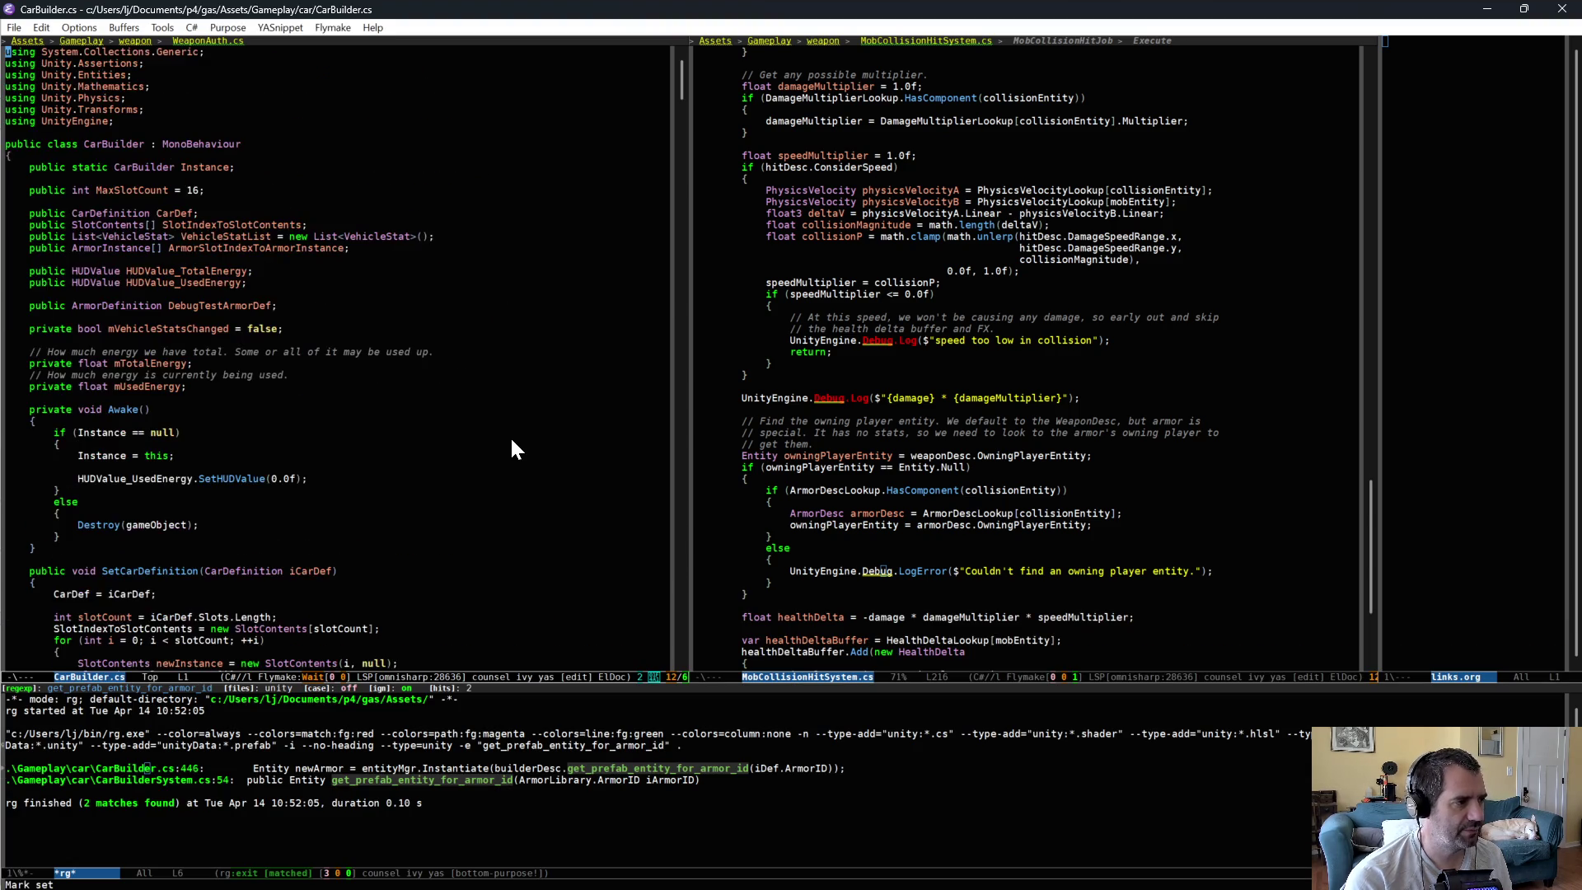
key(ctrl+a)
key(ctrl+d)
key(ctrl+d)
key(ctrl+x)
key(ctrl+s)
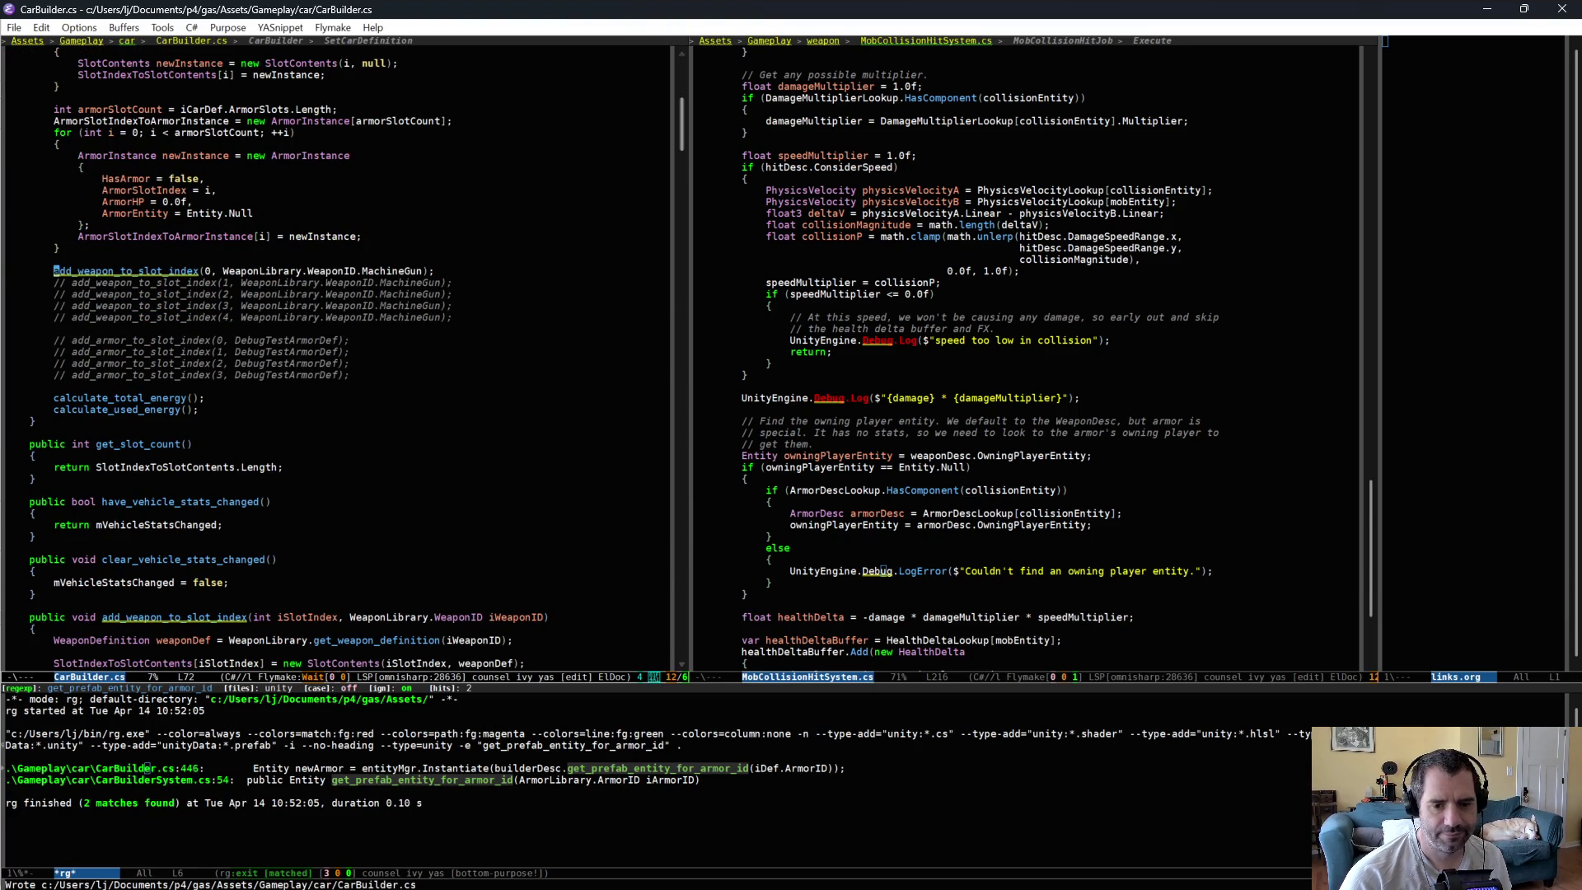
- Delete the 'speed too low' and damage multiplier Debug.Log lines from MobCollisionHitSystem.cs and save it
key(alt+Tab)
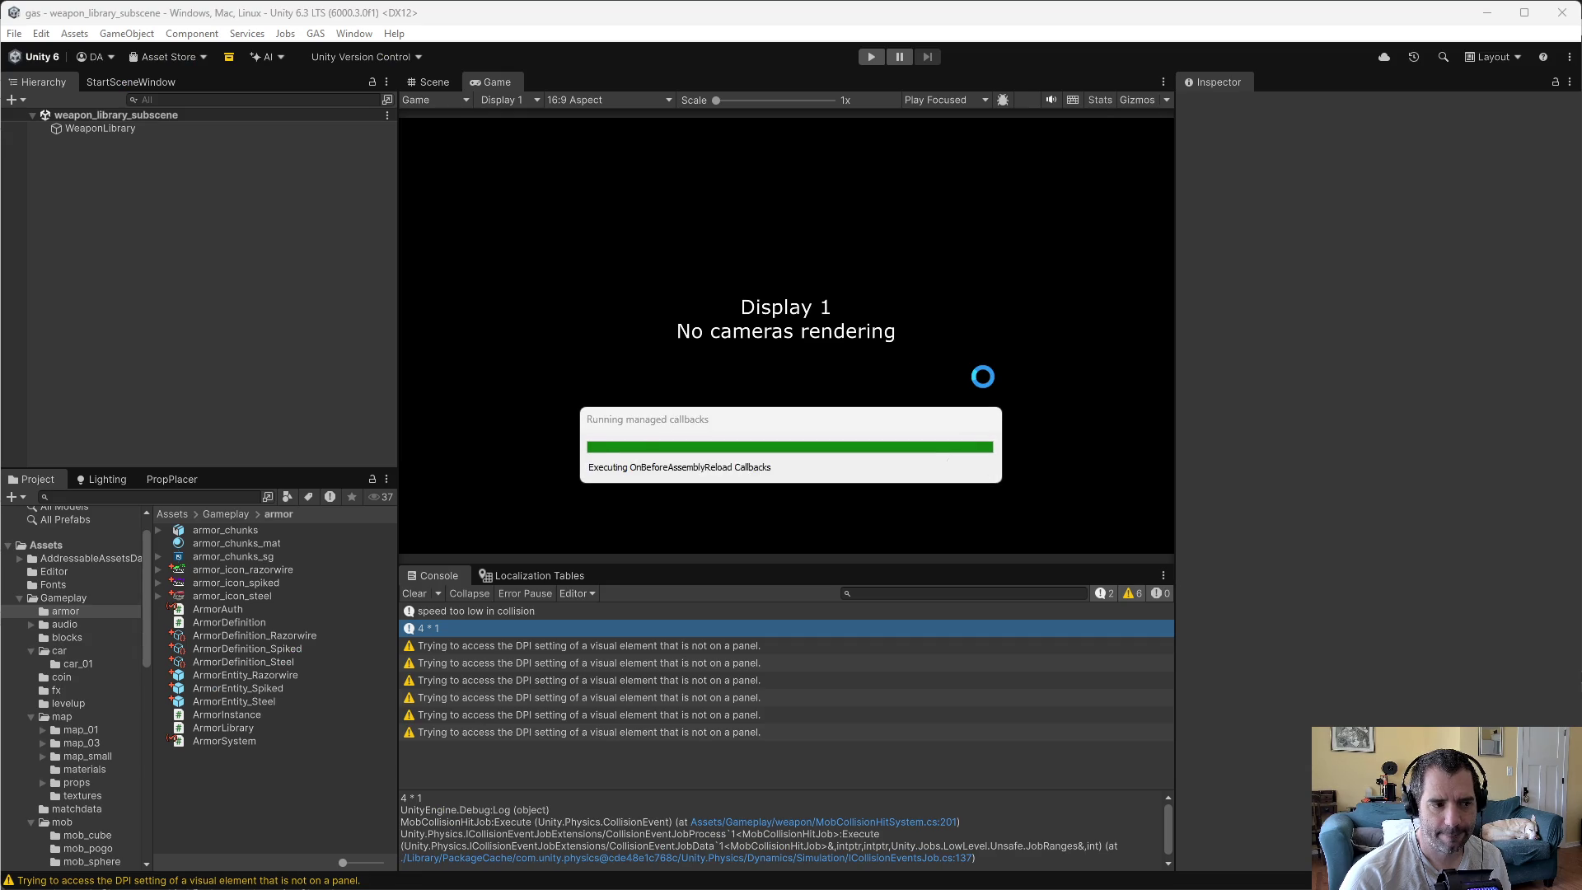
key(alt+Tab)
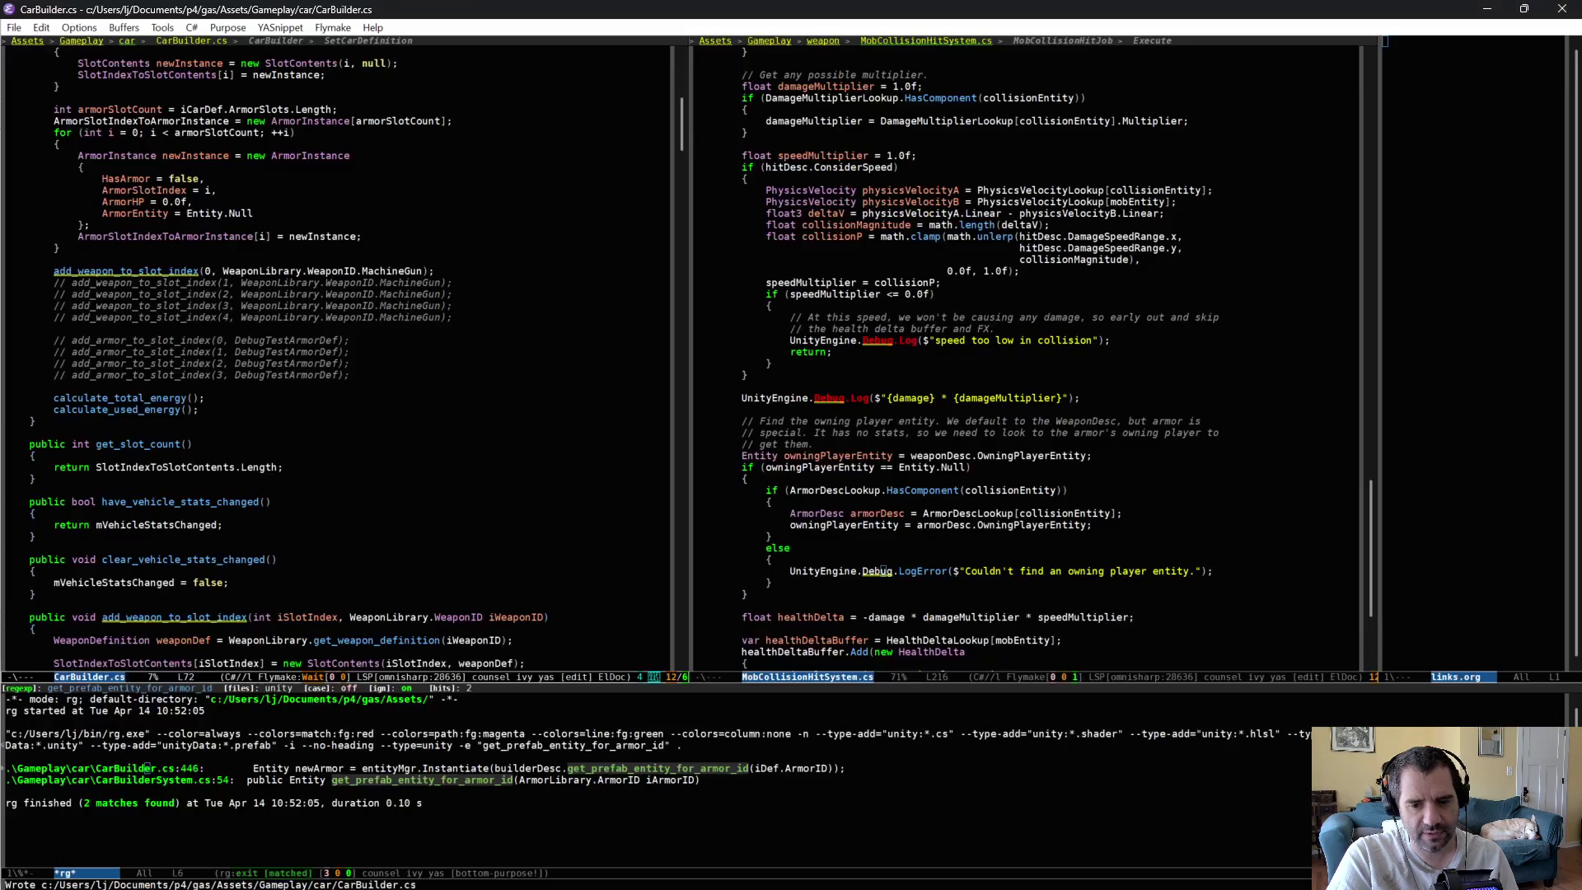
key(ctrl+x)
key(o)
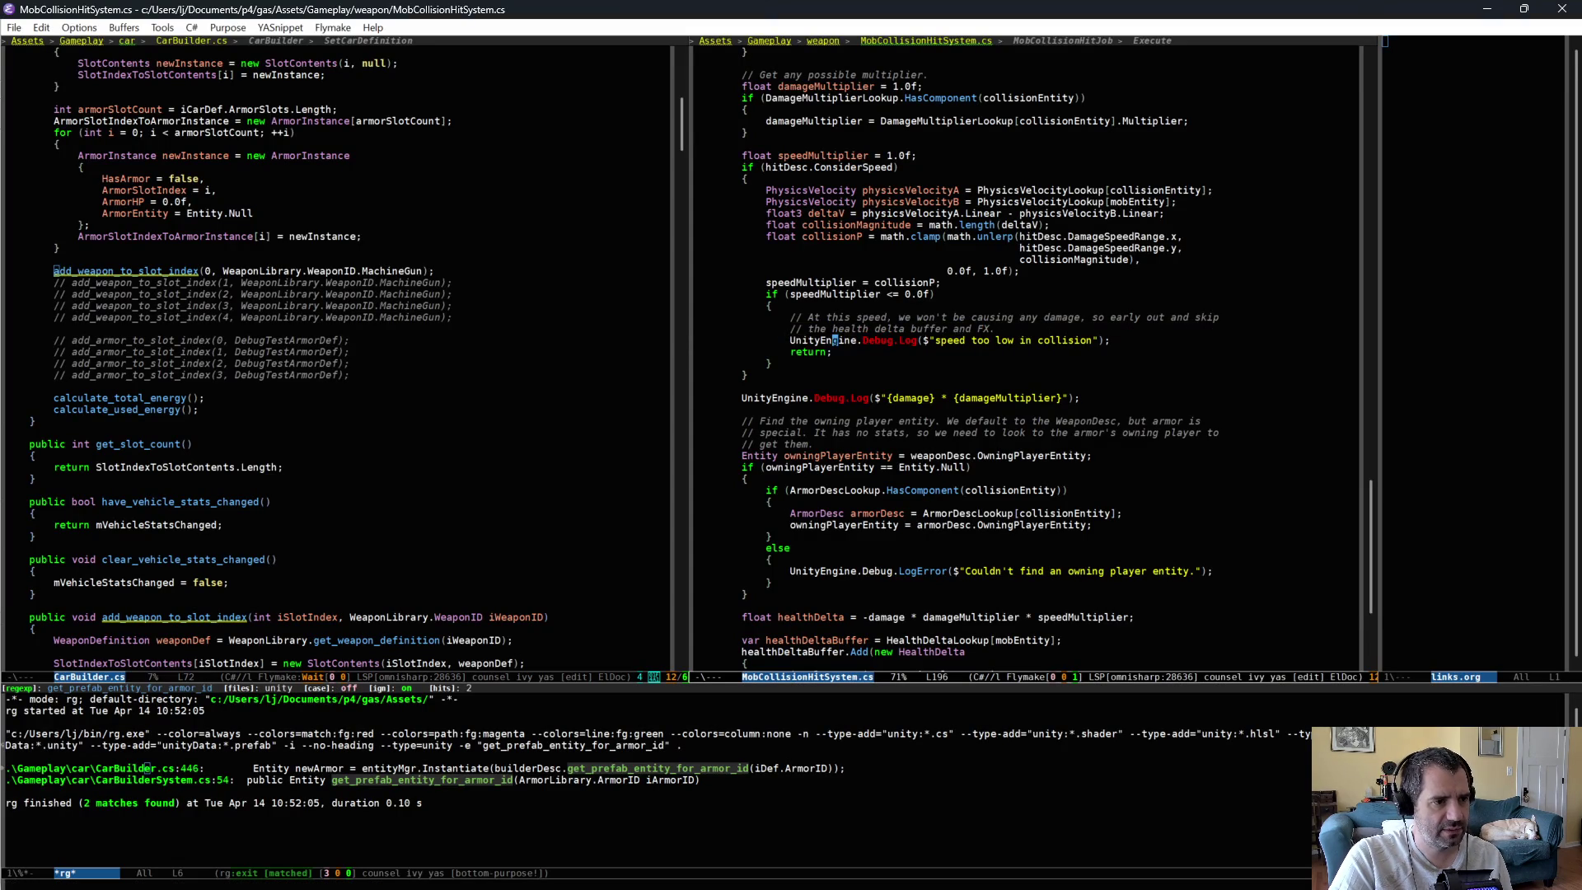
key(ctrl+shift+BackSpace)
key(ctrl+shift+BackSpace)
key(ctrl+x)
key(ctrl+s)
key(alt+Tab)
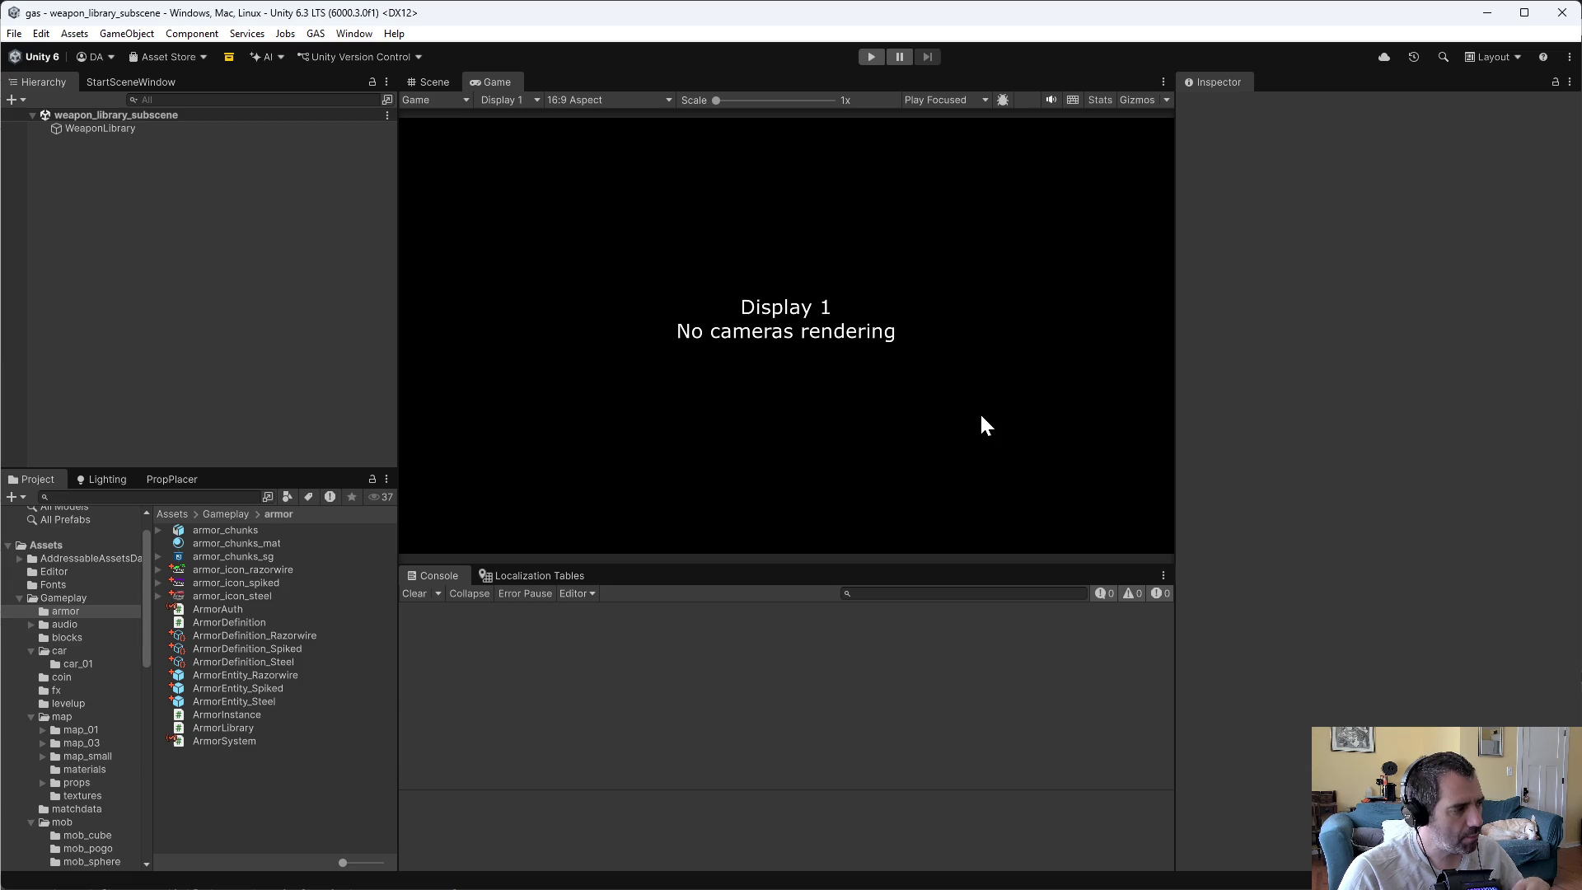
- Start play mode and drive the car past the large tree until the upgrade screen appears at Energy 25.0%
click(872, 56)
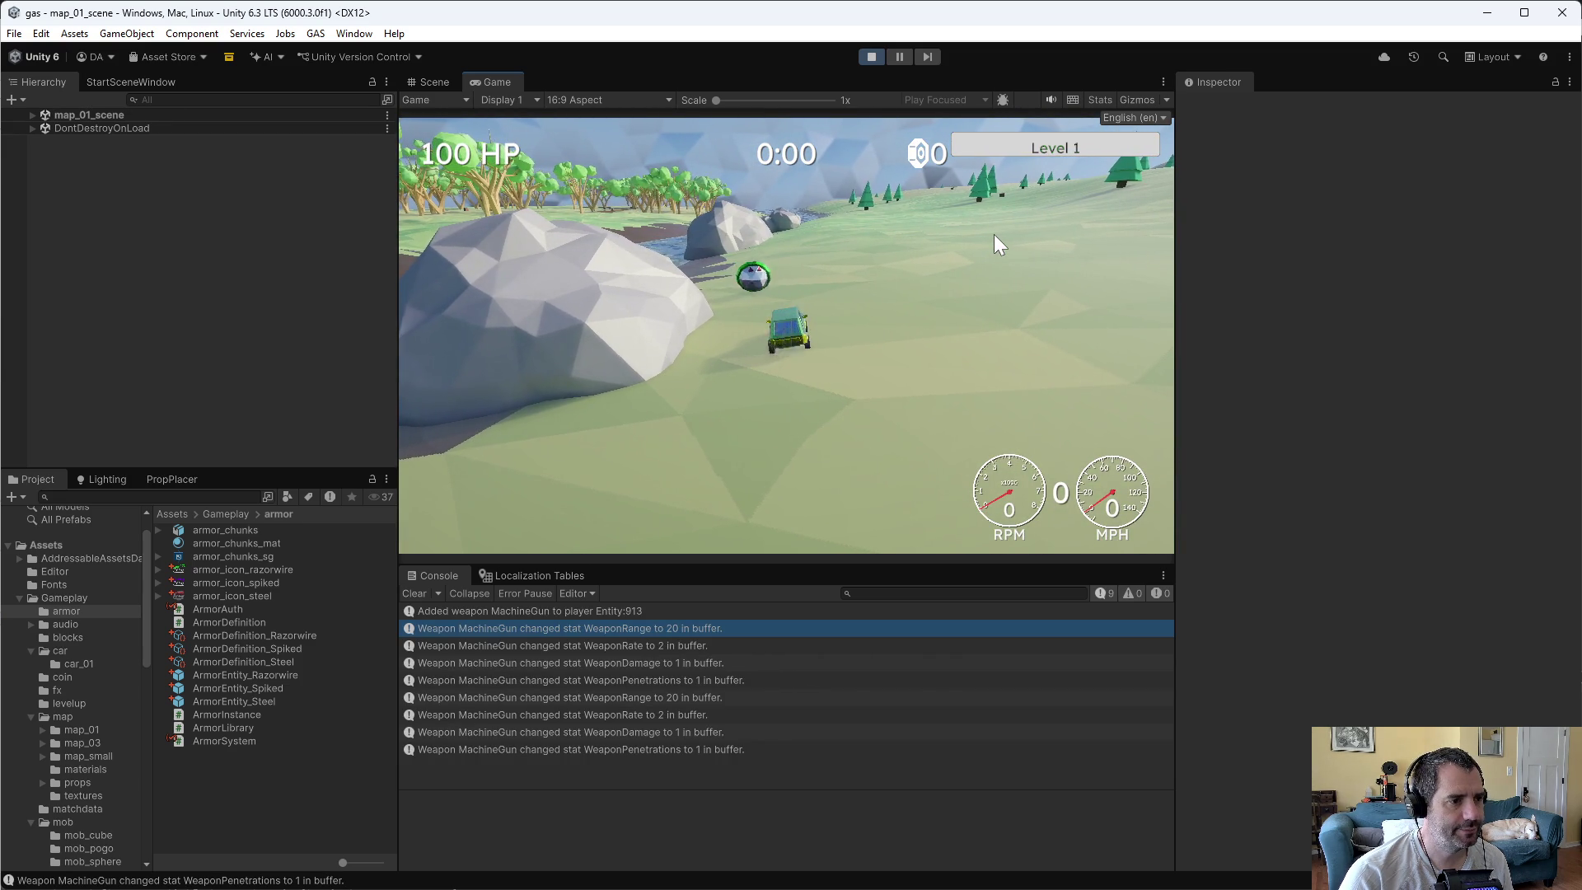
key(w)
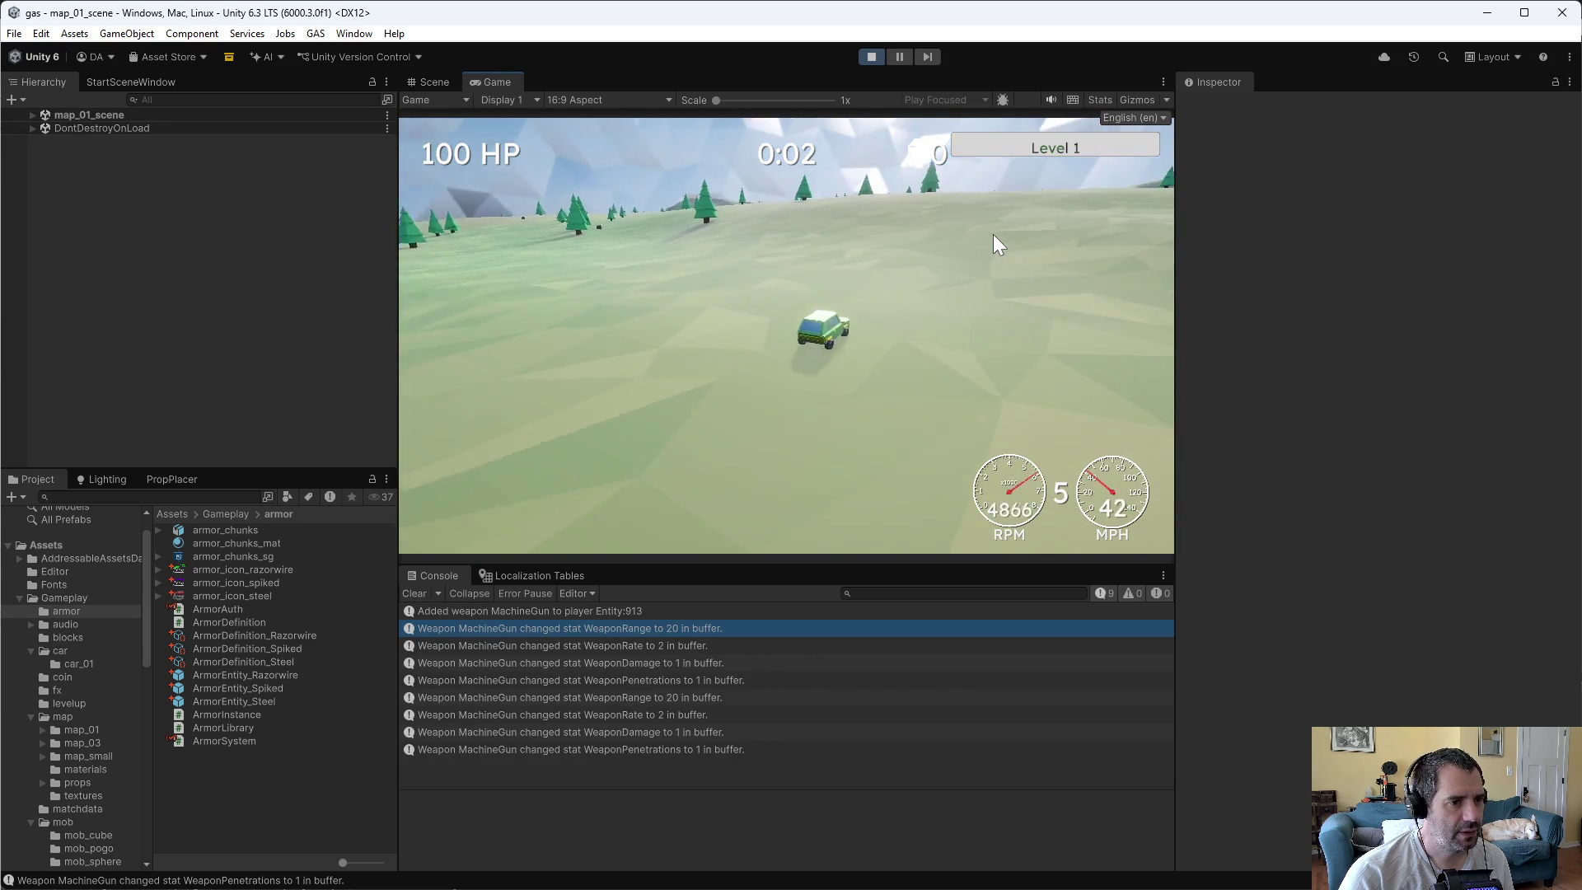
key(d)
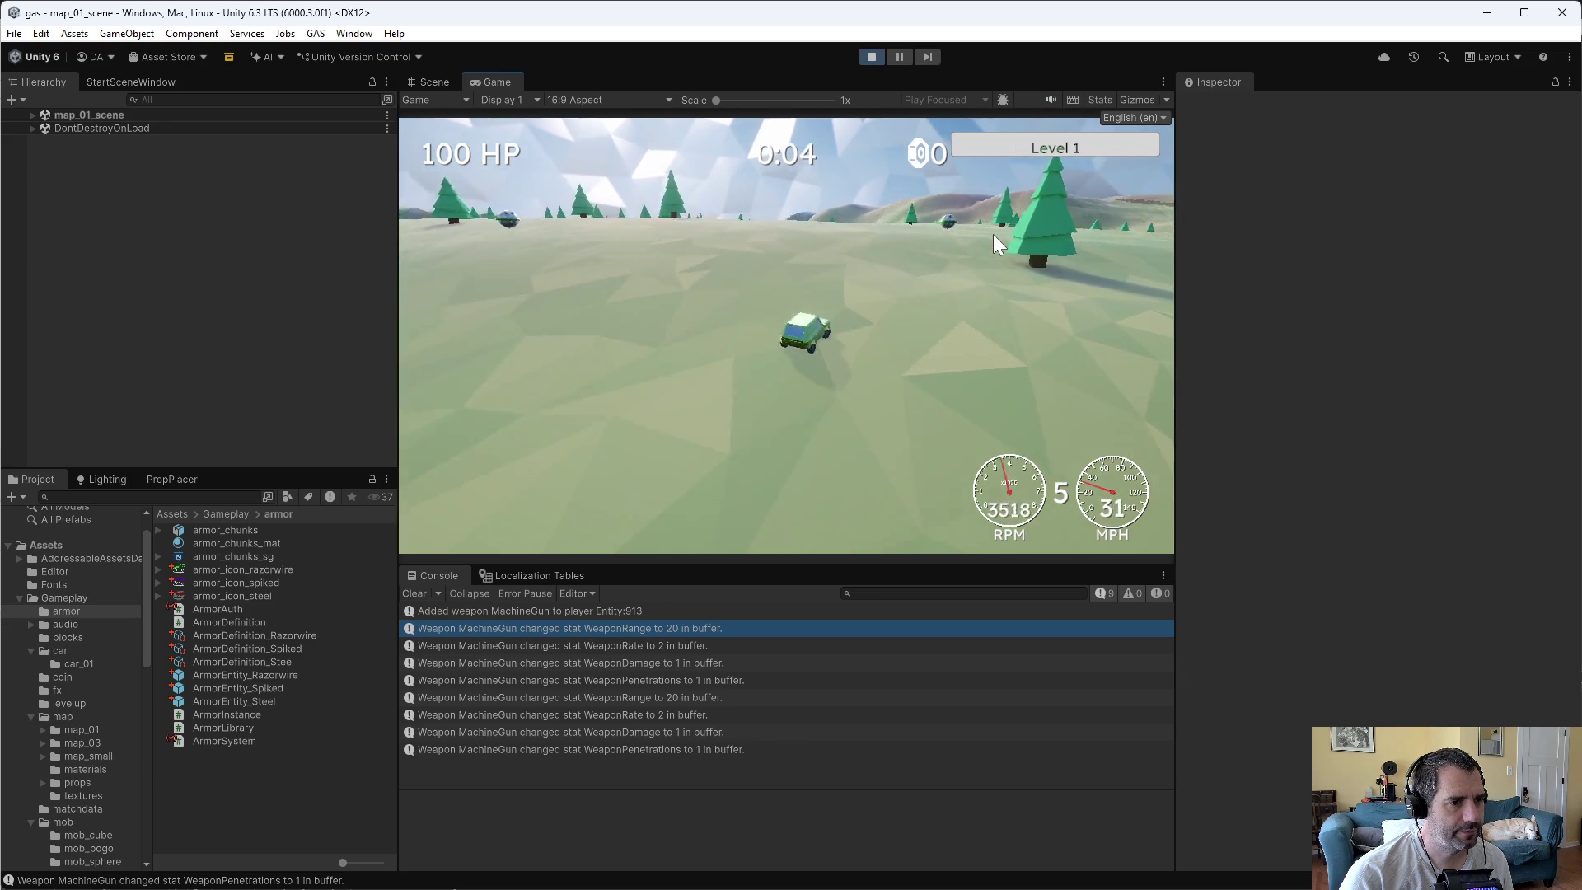
key(w)
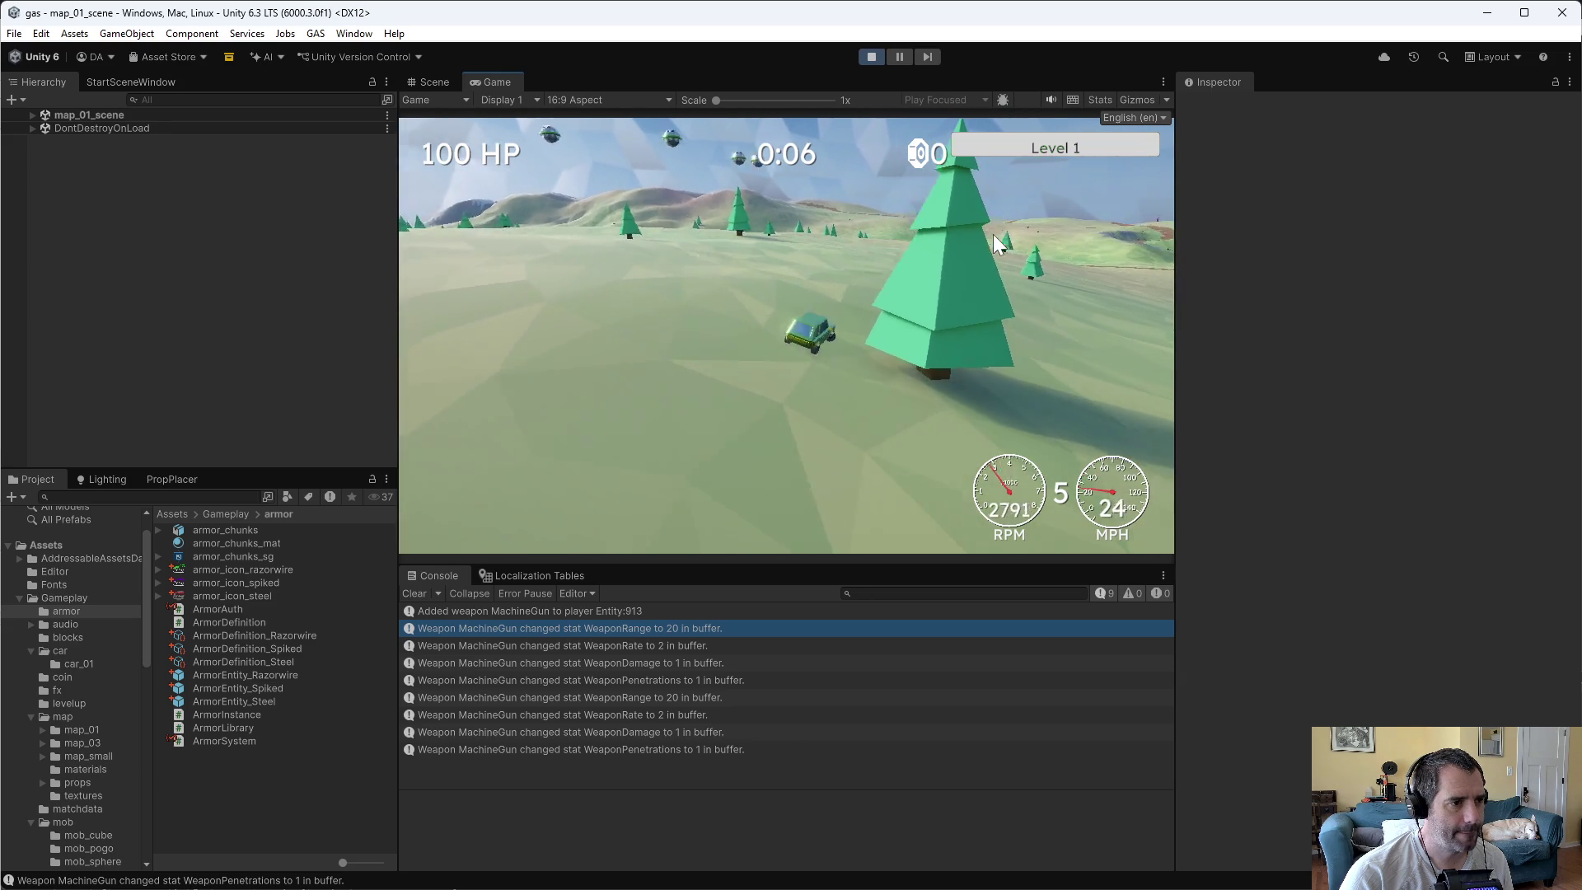
key(w)
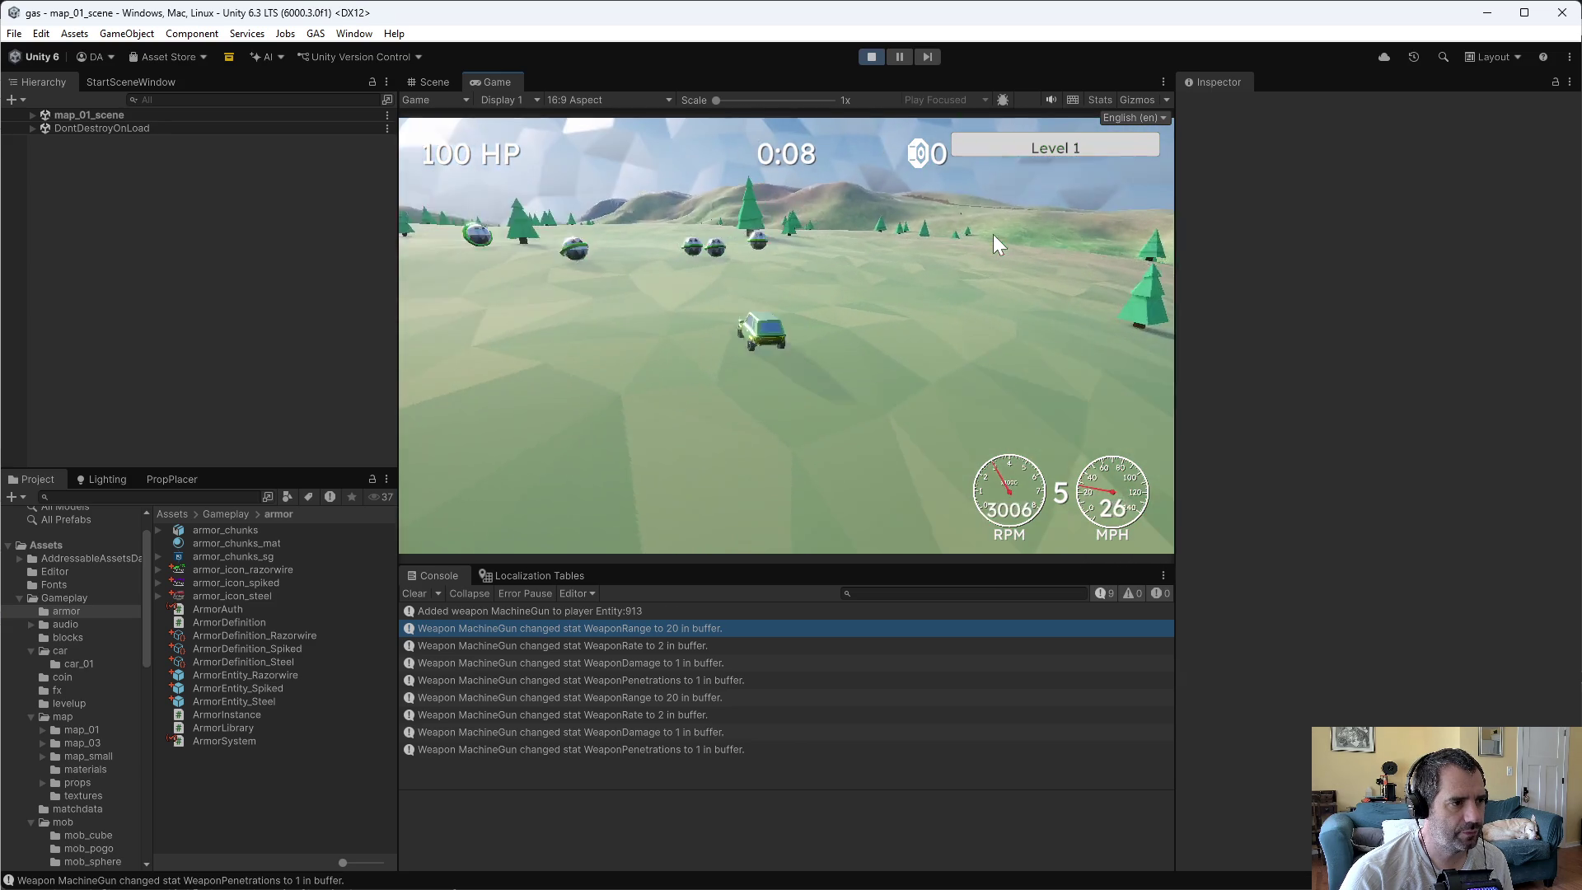
key(s)
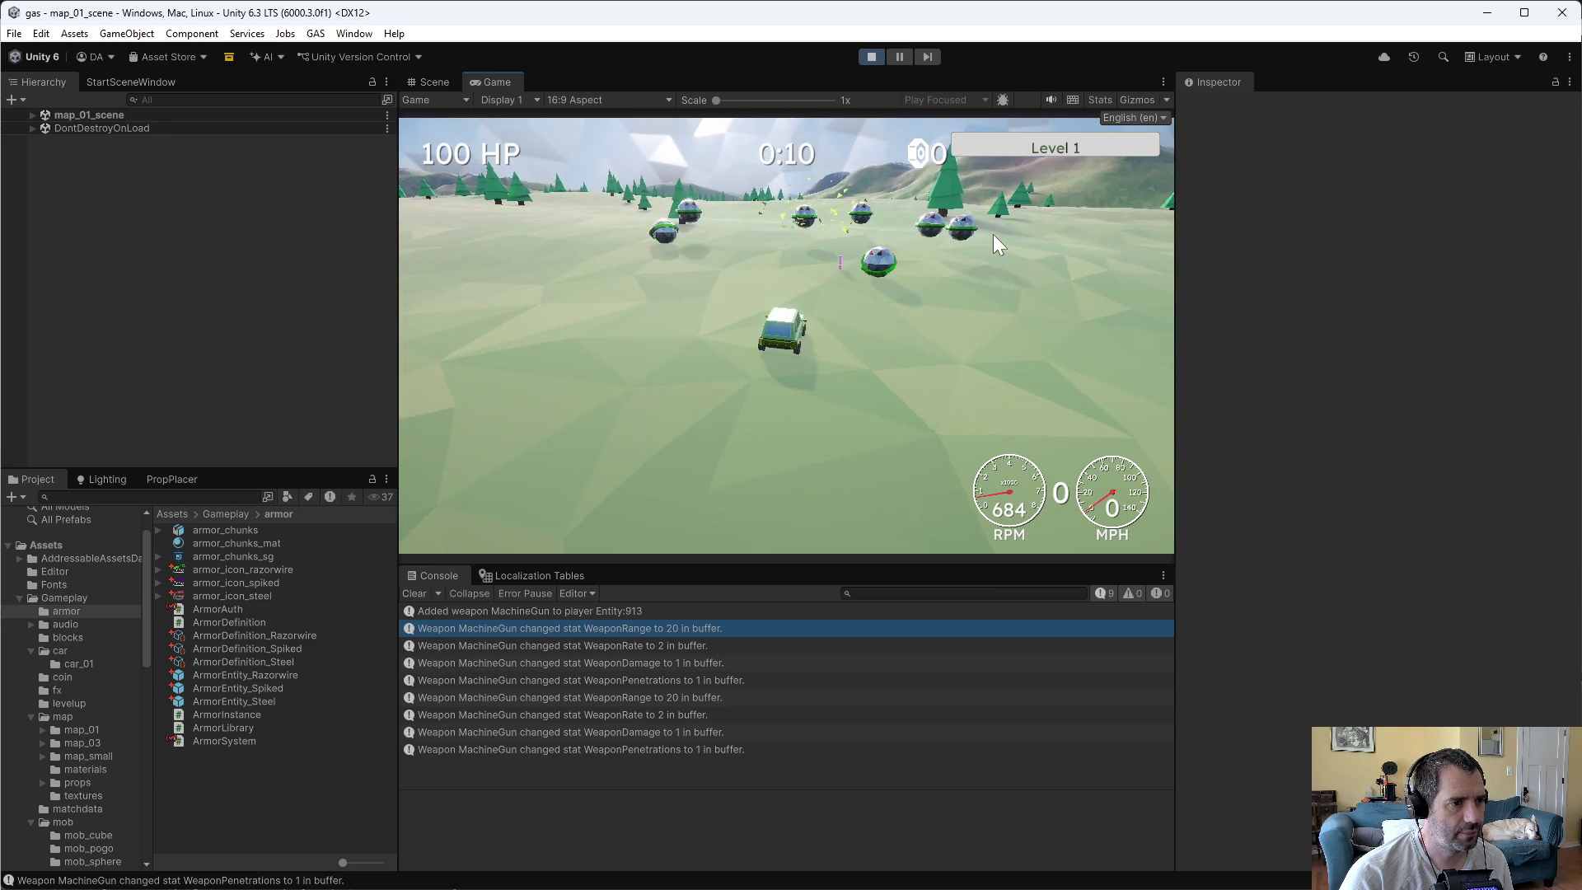
key(w)
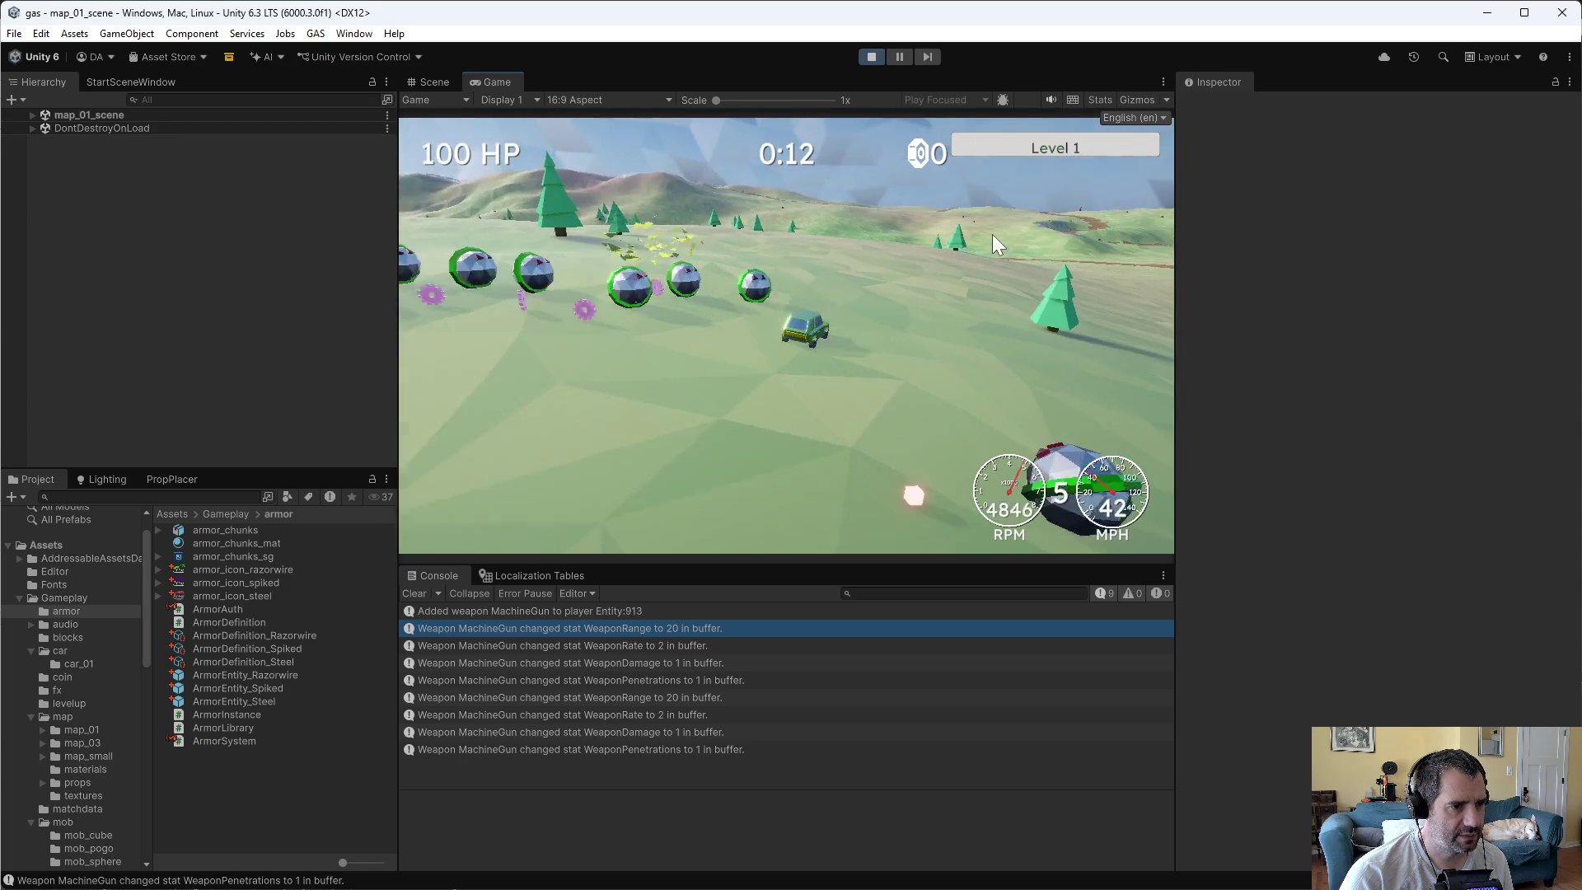
key(w)
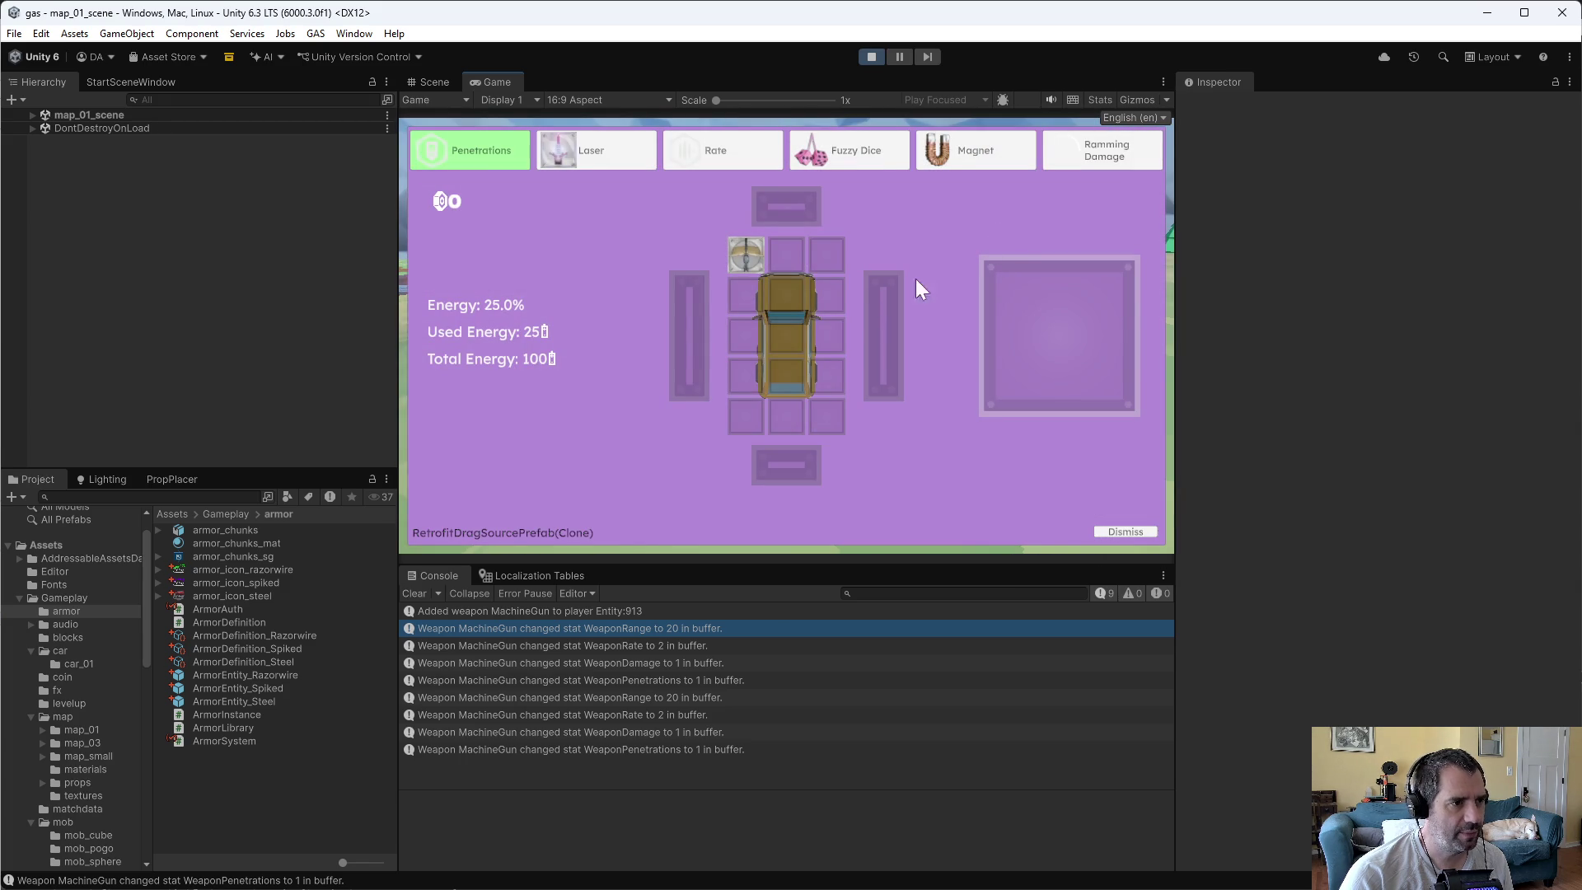
- Install the Laser in the car's bottom slot and Spiked Armor in the top slot, dismissing each upgrade screen
drag(560, 157, 784, 430)
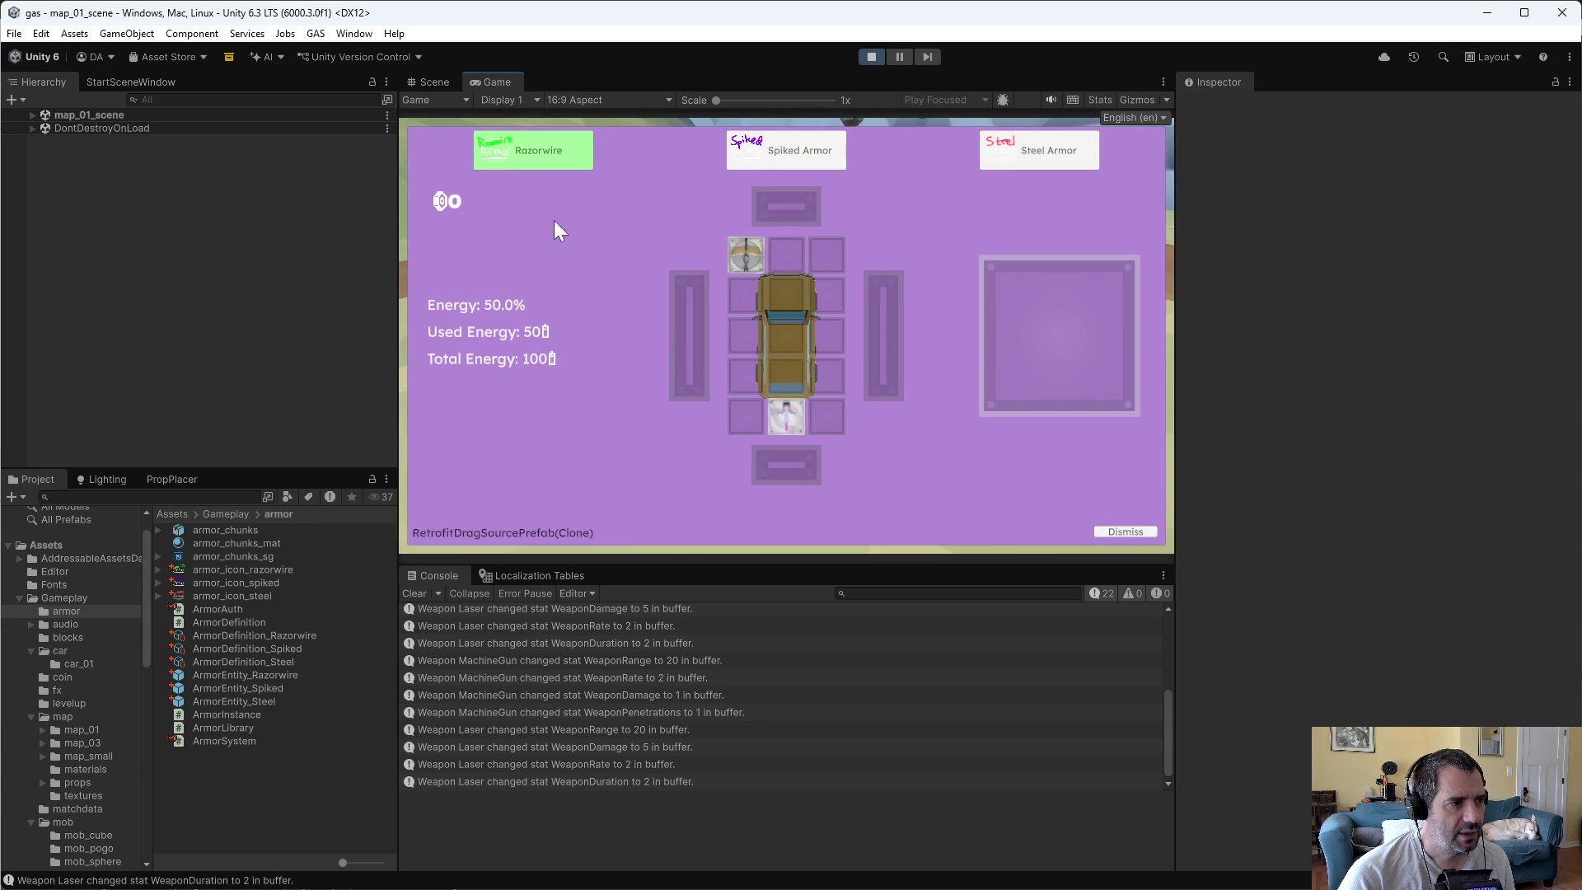
mouse_move(787, 149)
mouse_down()
mouse_move(795, 137)
mouse_move(800, 218)
mouse_up()
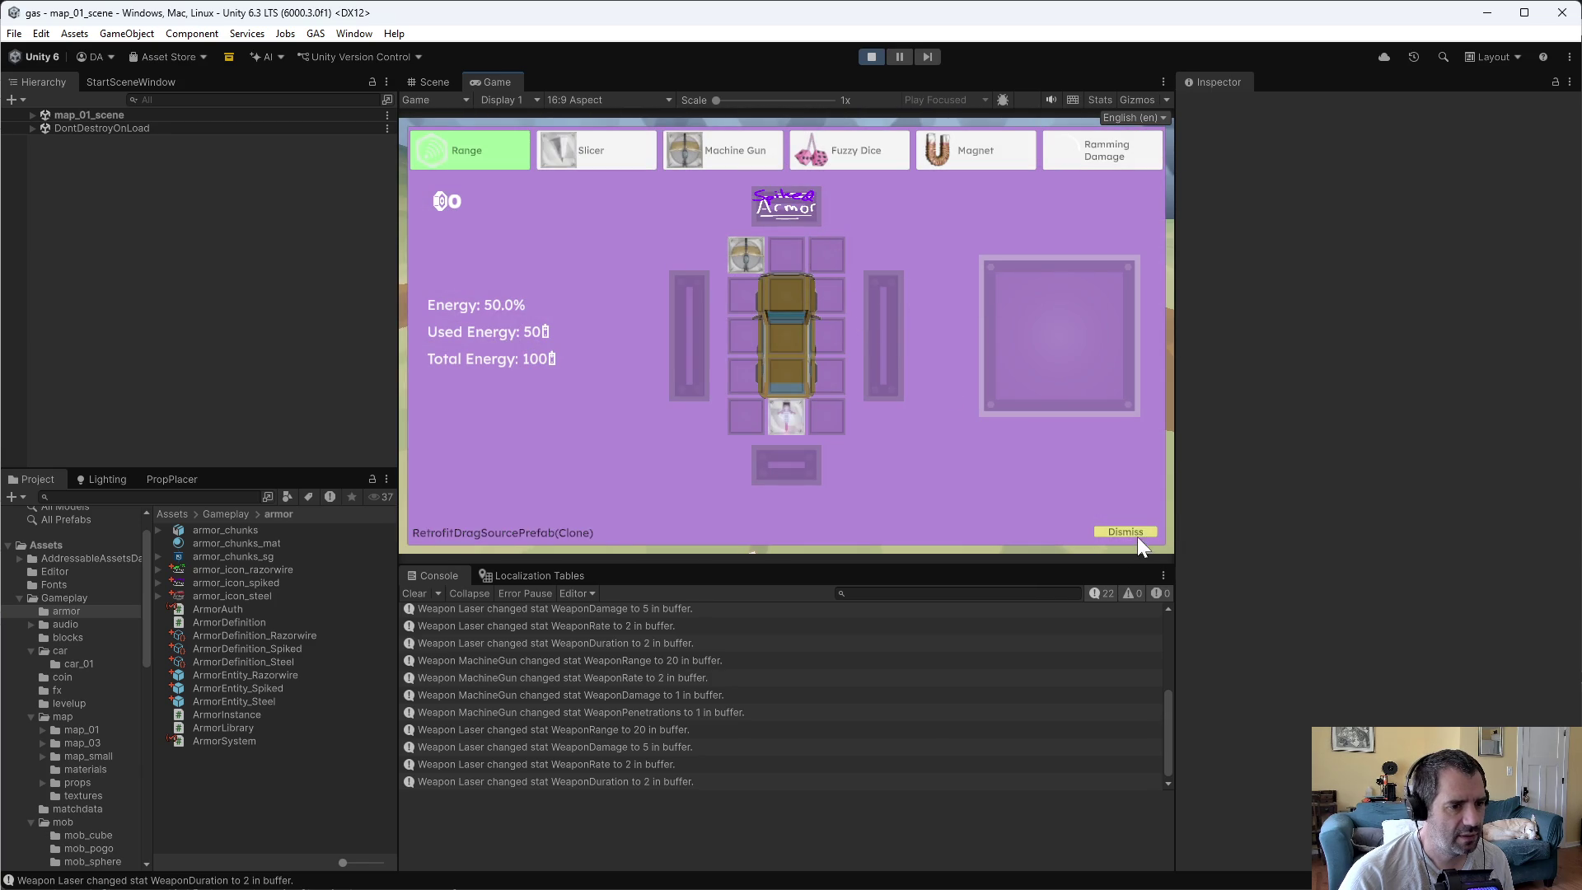
click(1116, 531)
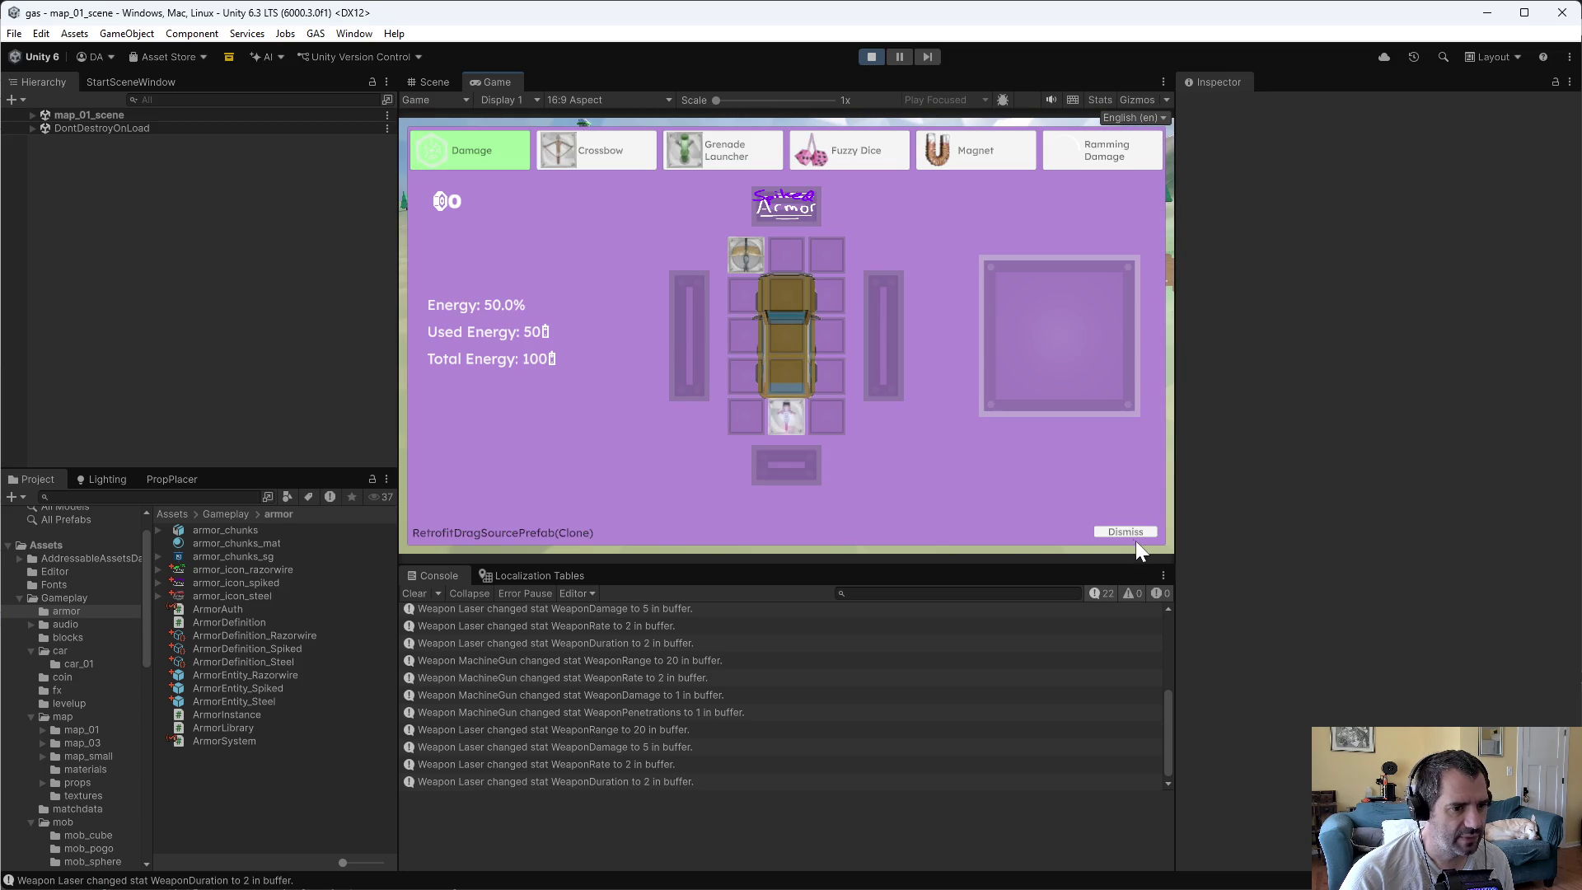
click(1132, 533)
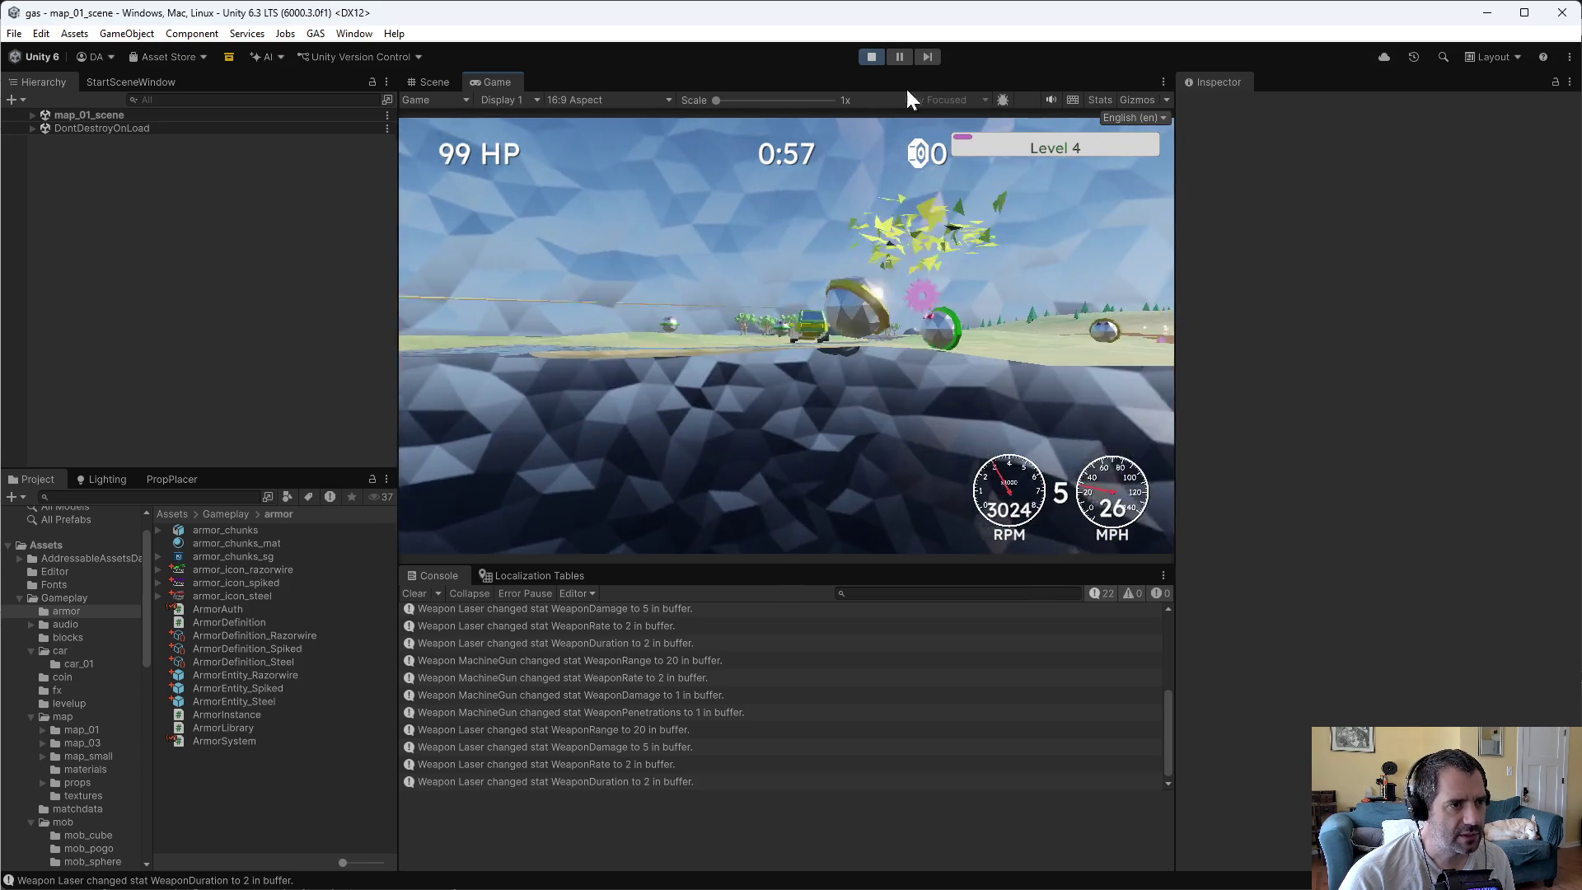
- Stop the game and reconcile offline work, adding the modified WeaponAuth.cs to the default changelist
click(875, 57)
key(alt+Tab)
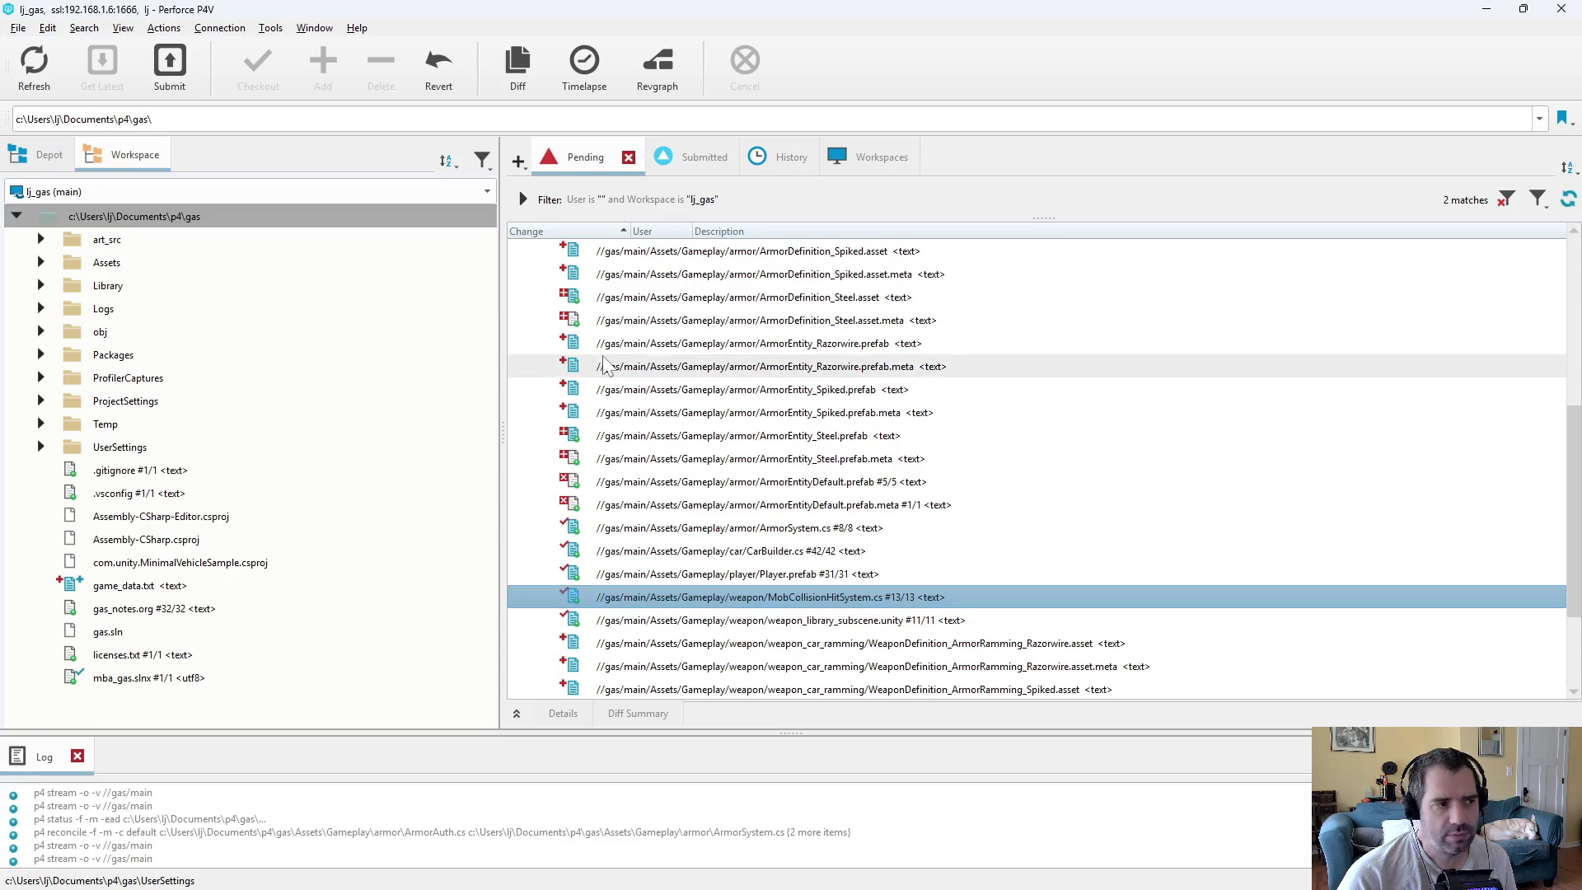
right_click(195, 216)
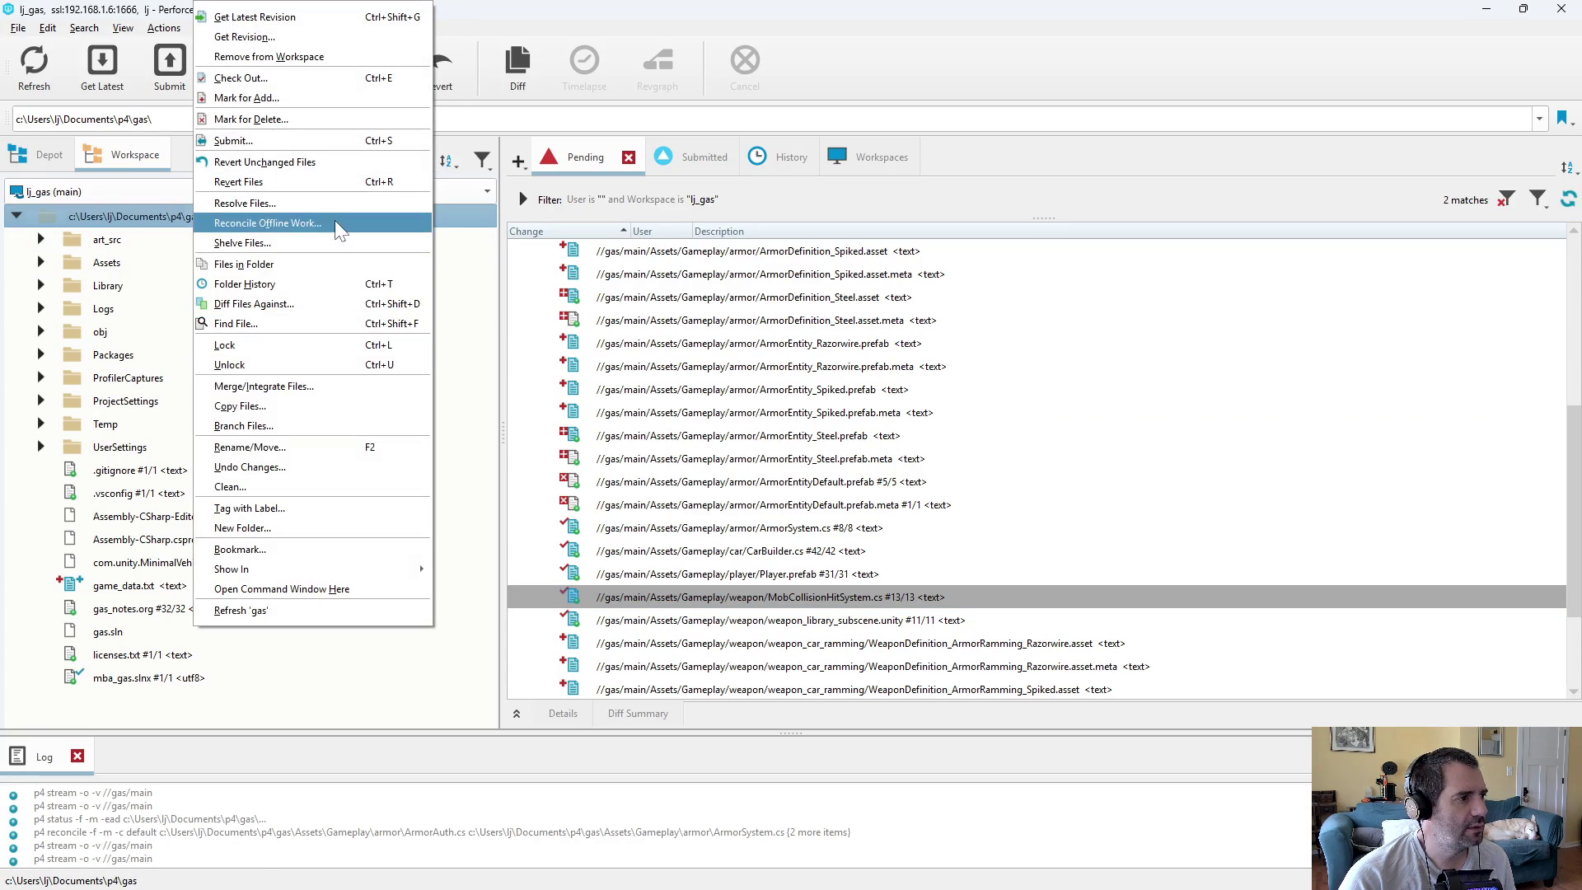
click(338, 222)
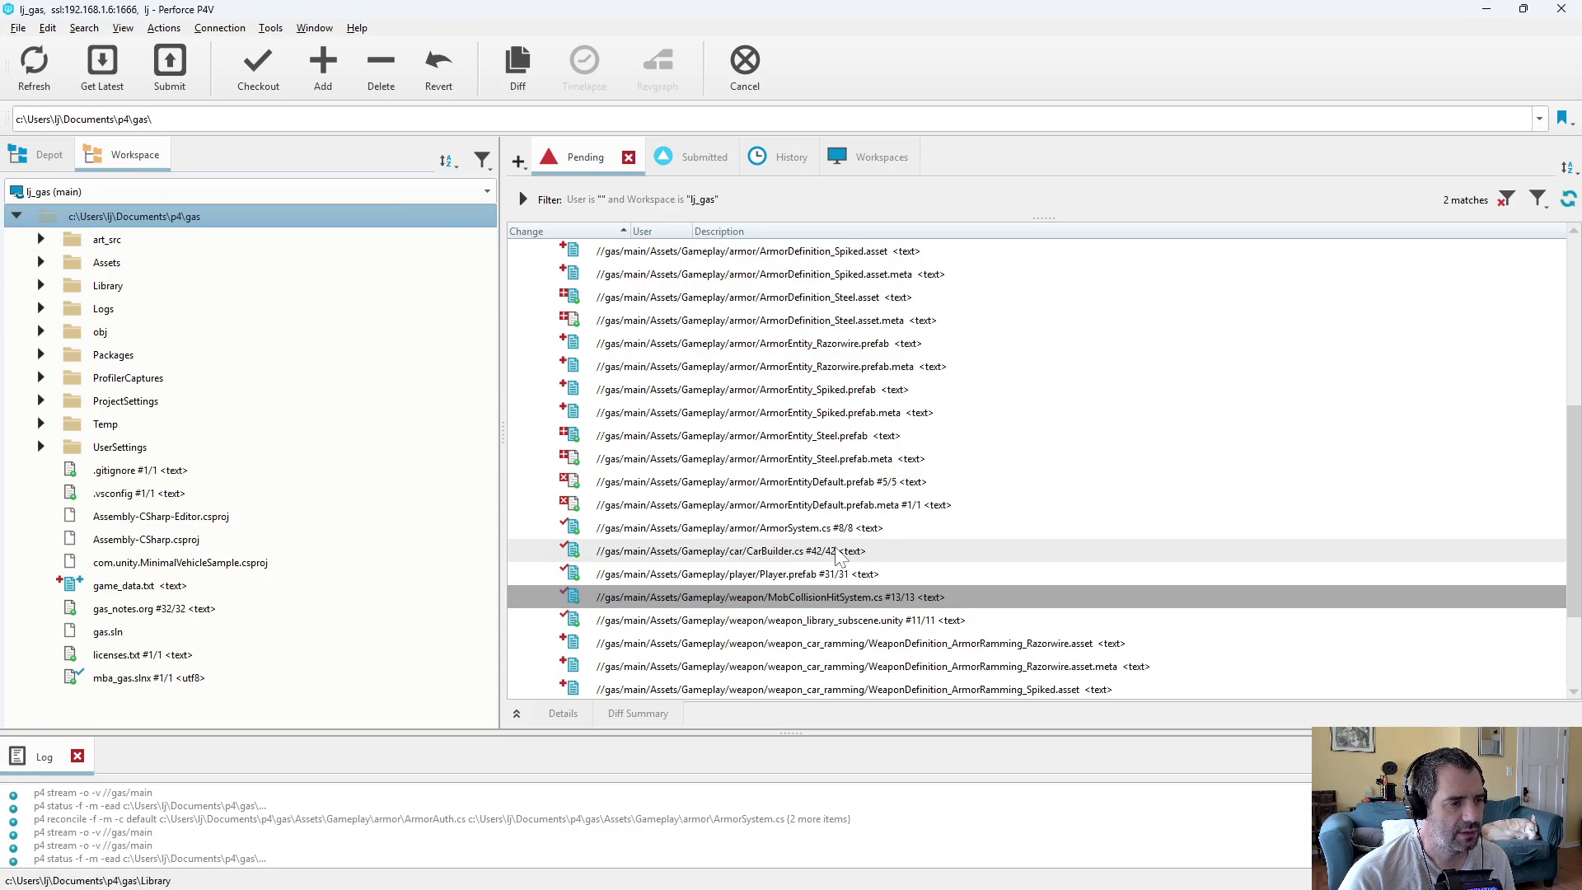
scroll(791, 536, down, 2)
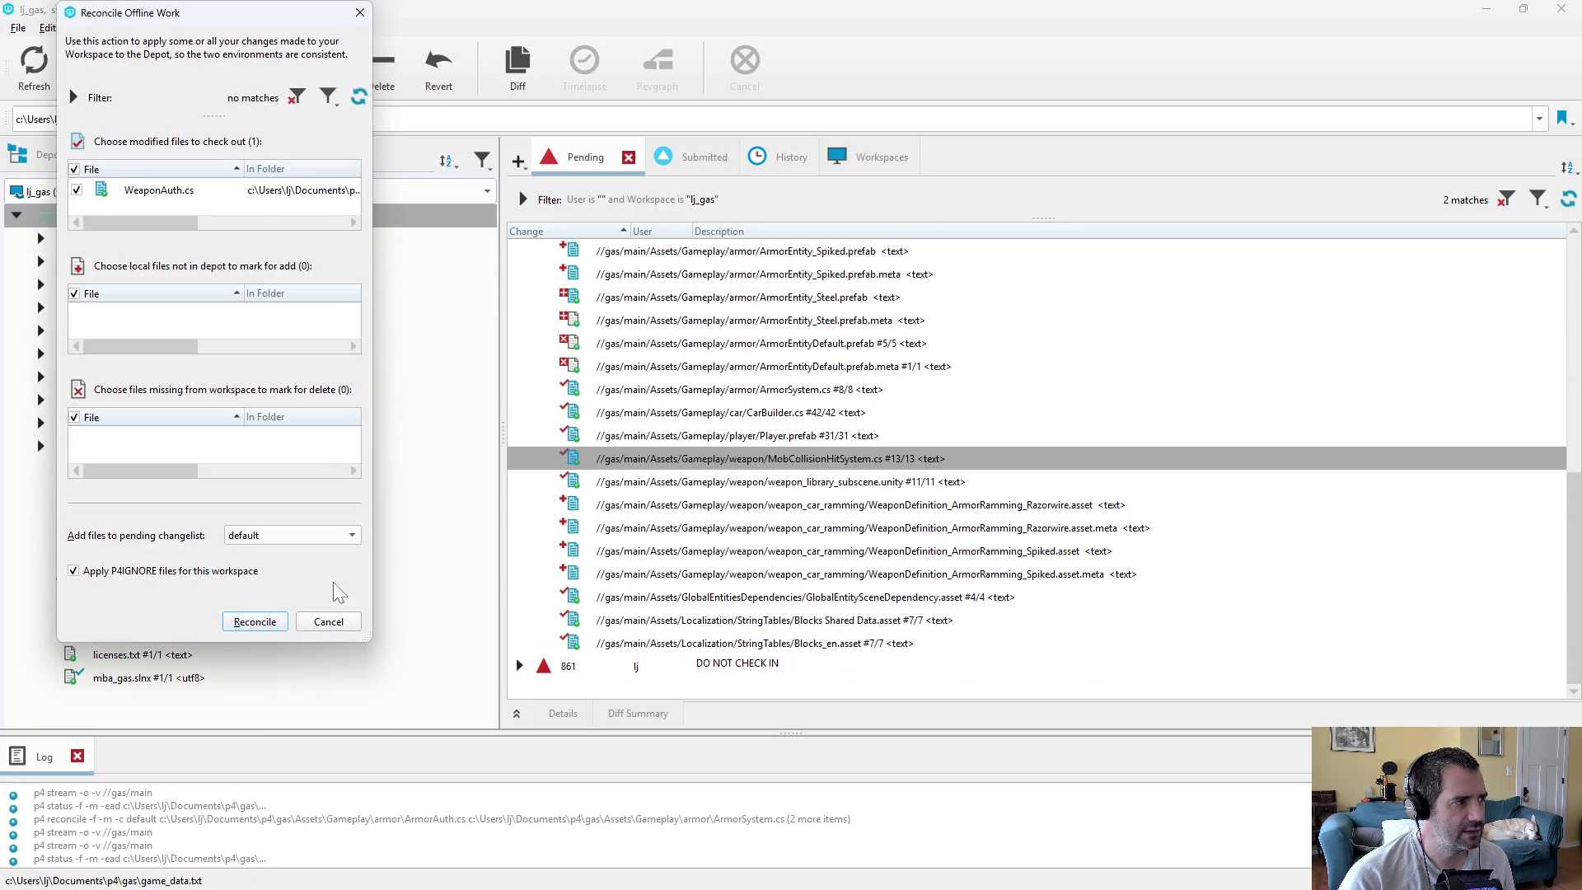
click(278, 623)
- Diff WeaponAuth.cs against the depot, then review the pending armor, Blocks string table and GlobalEntitySceneDependency entries
scroll(742, 516, down, 5)
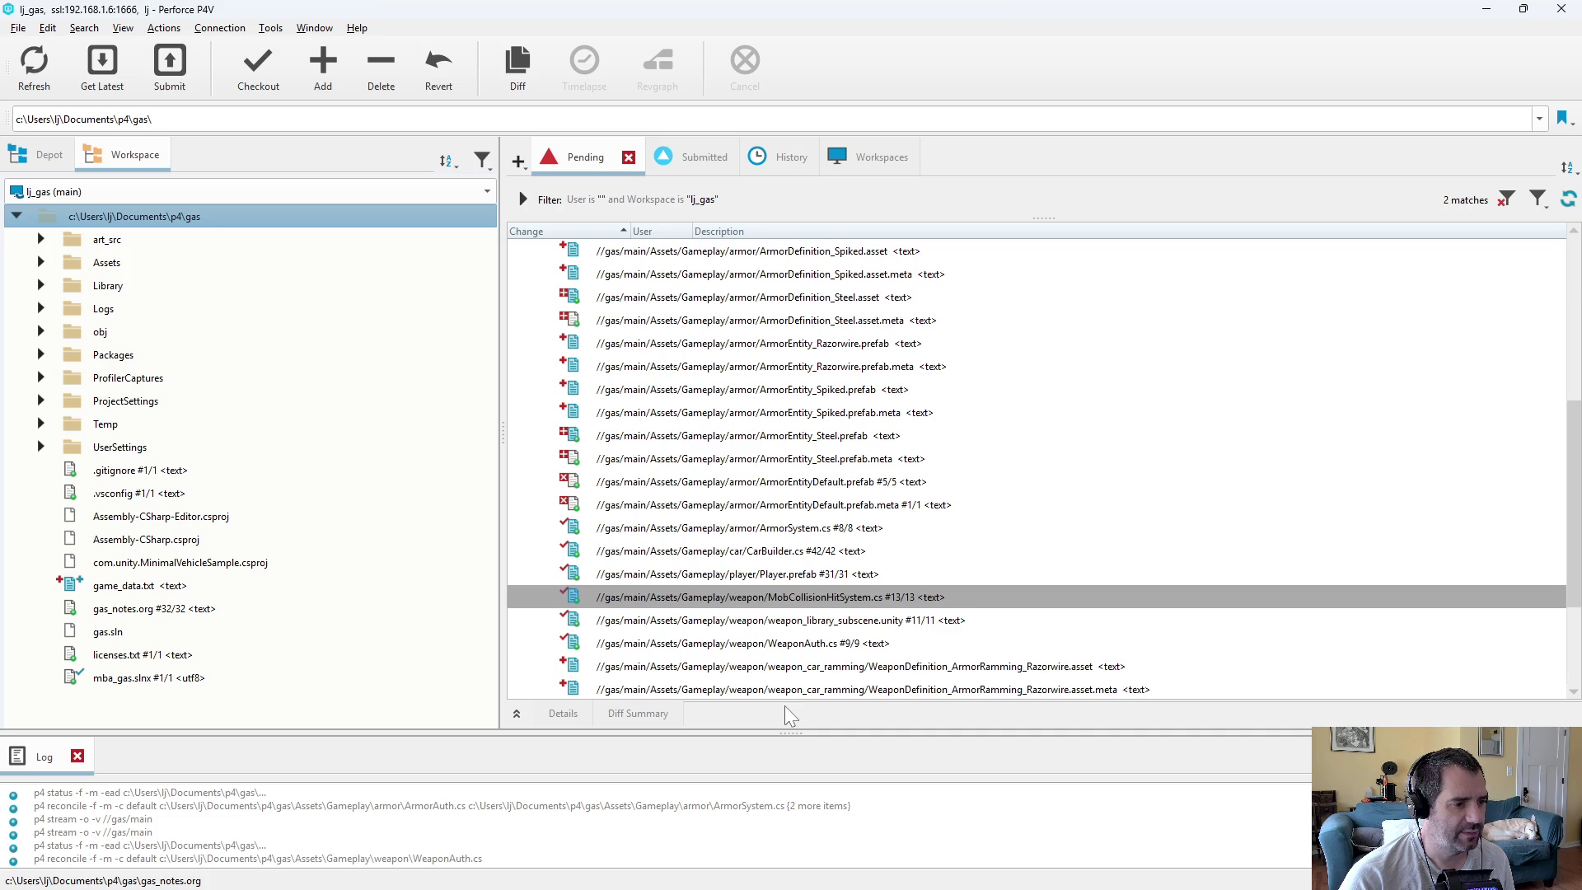
double_click(787, 642)
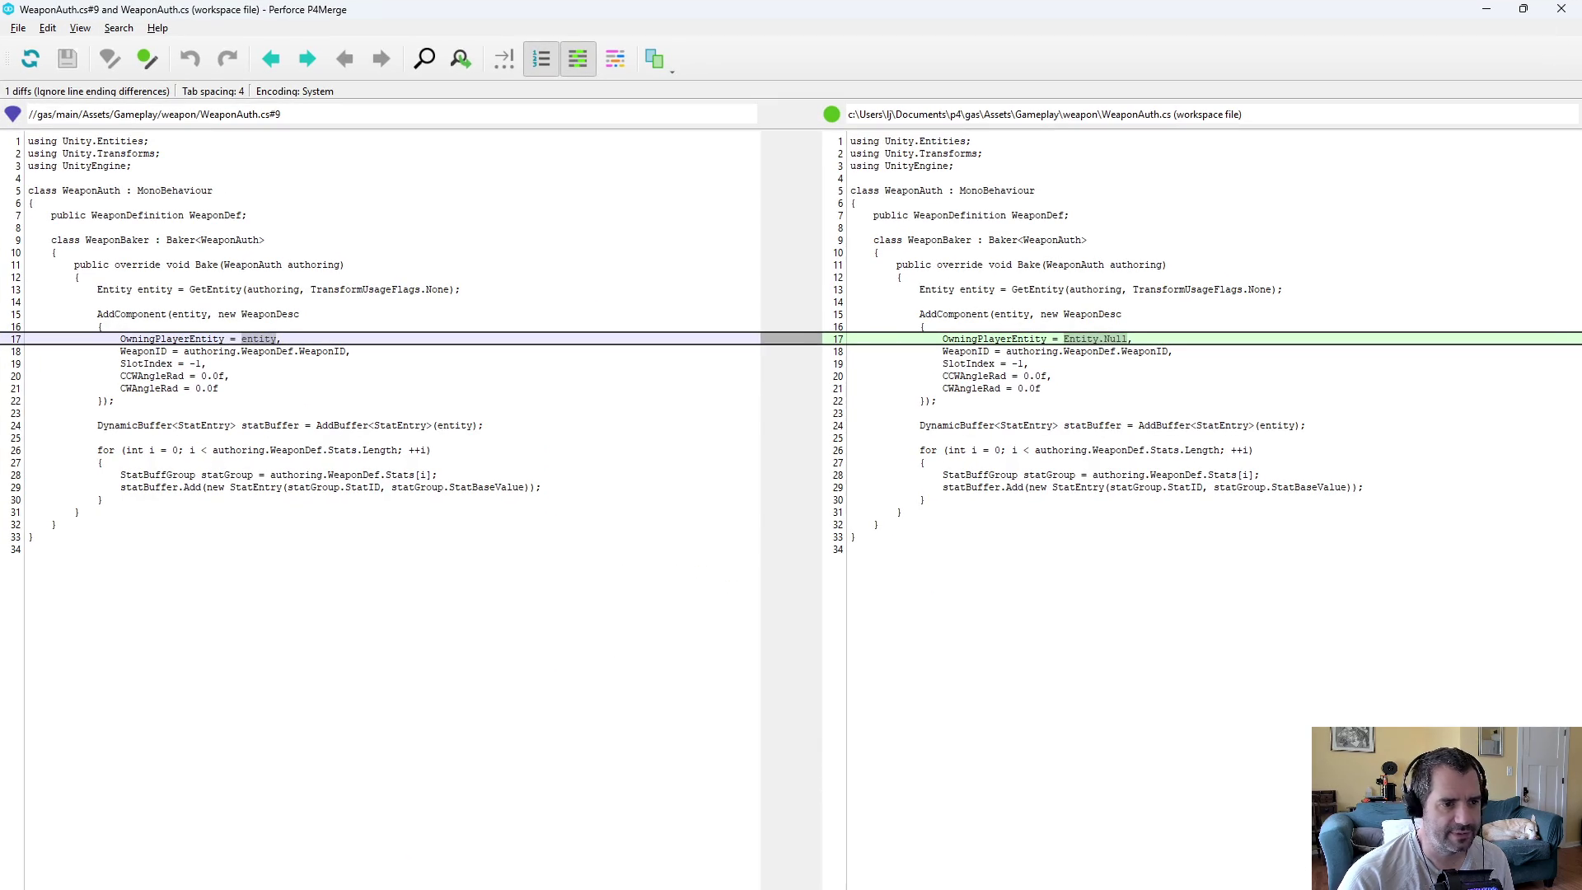
key(alt+F4)
scroll(952, 523, down, 3)
click(938, 550)
click(819, 620)
click(828, 644)
click(853, 598)
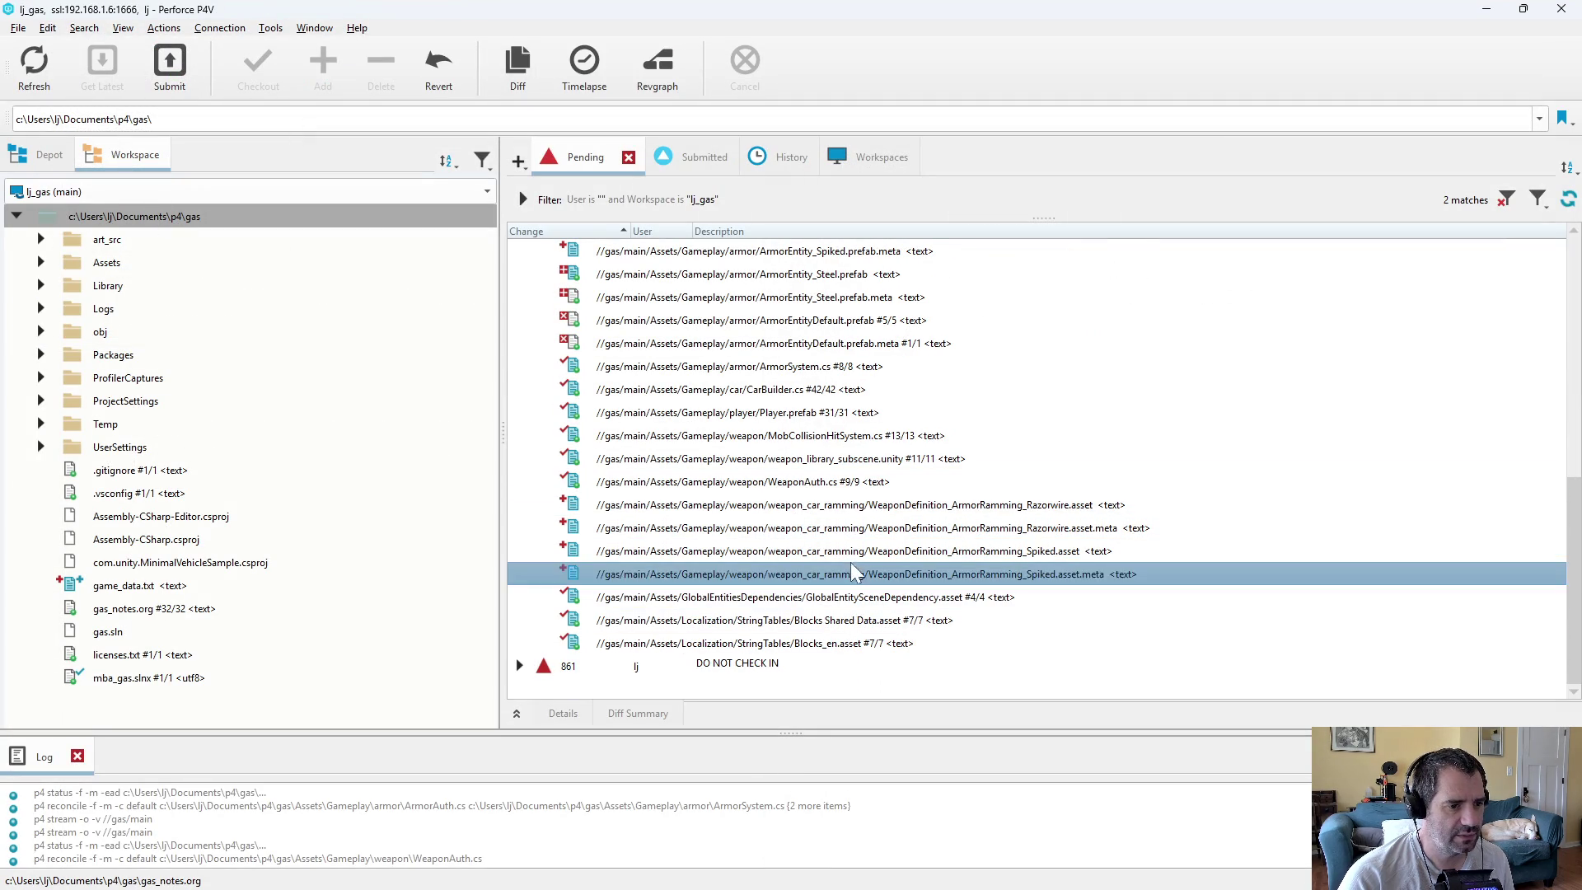
click(845, 507)
scroll(837, 577, up, 8)
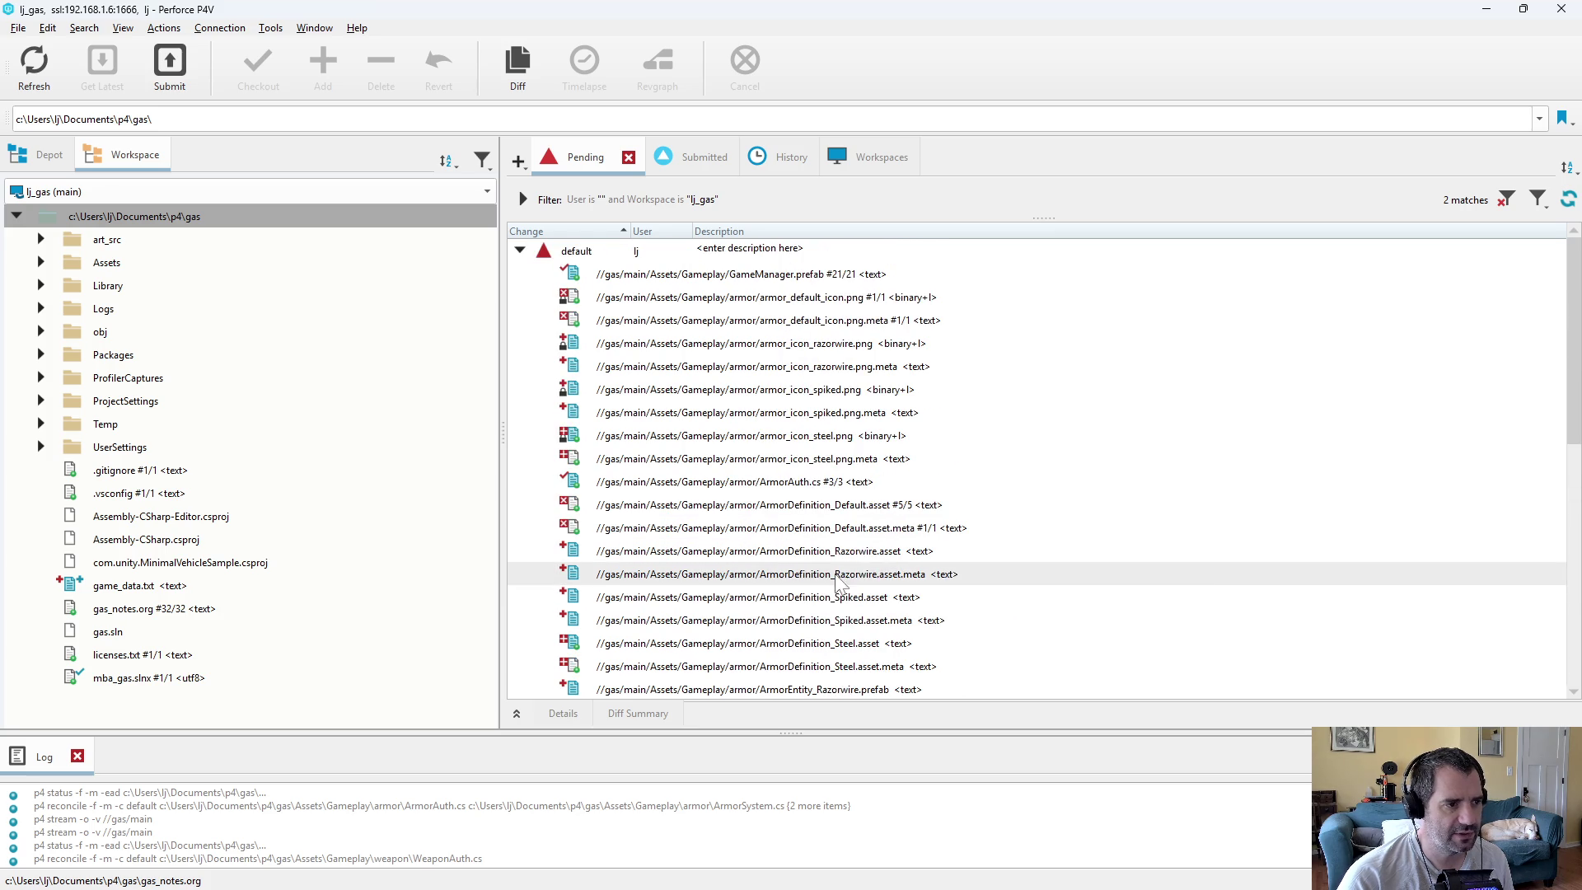
right_click(651, 251)
- Submit the default changelist described as adding three kinds of armor and ramming damage to armor
click(680, 269)
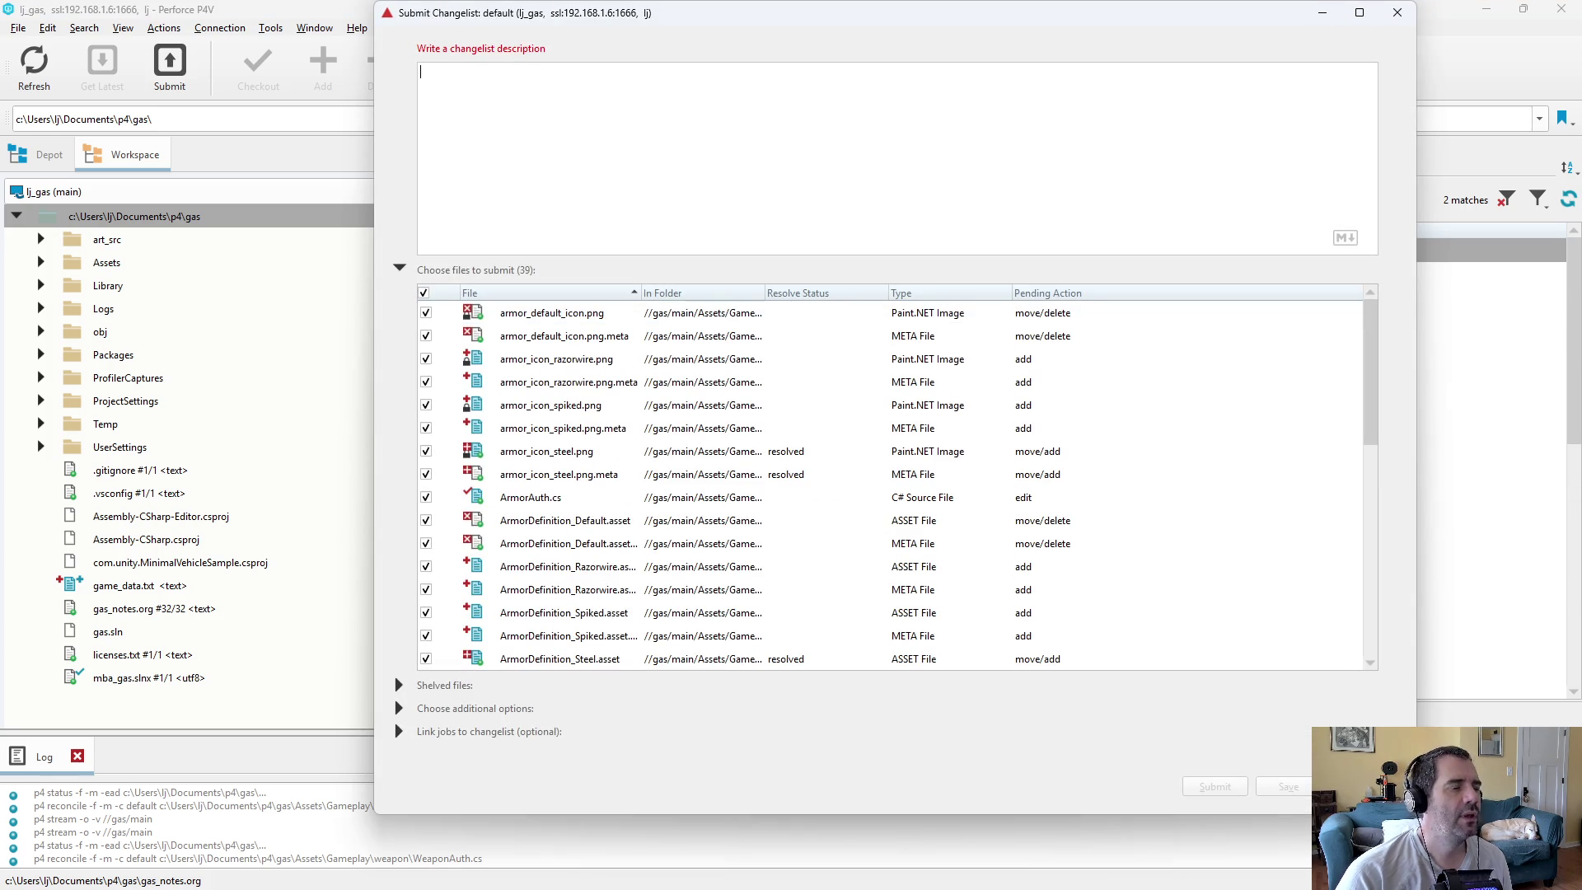
text(added three )
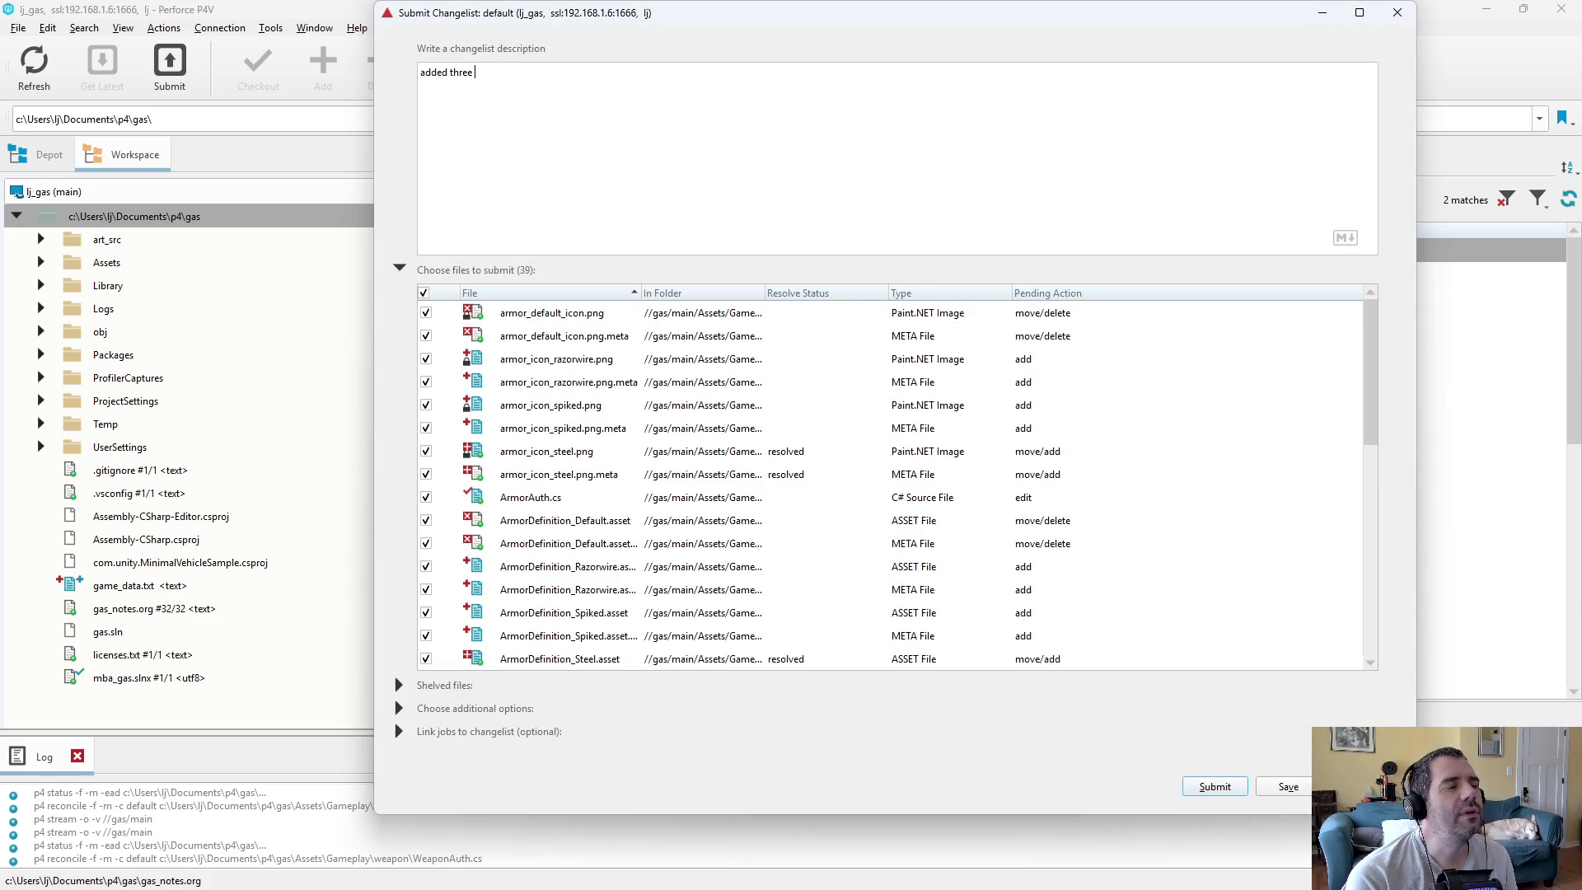
text(kinds of armor )
text(-)
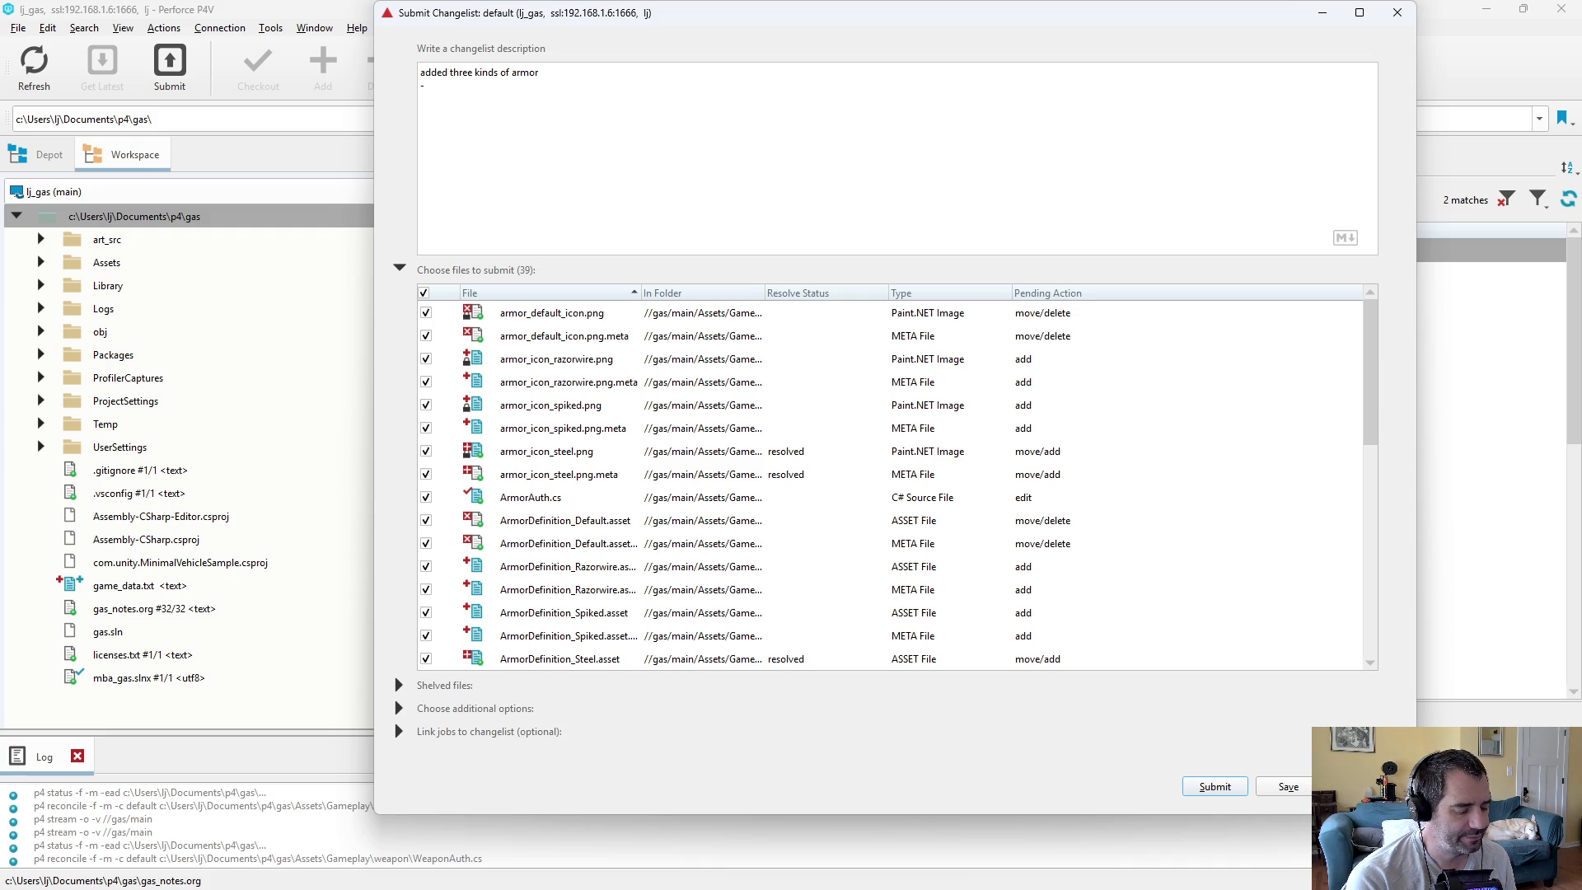
text(M)
text(ore HP)
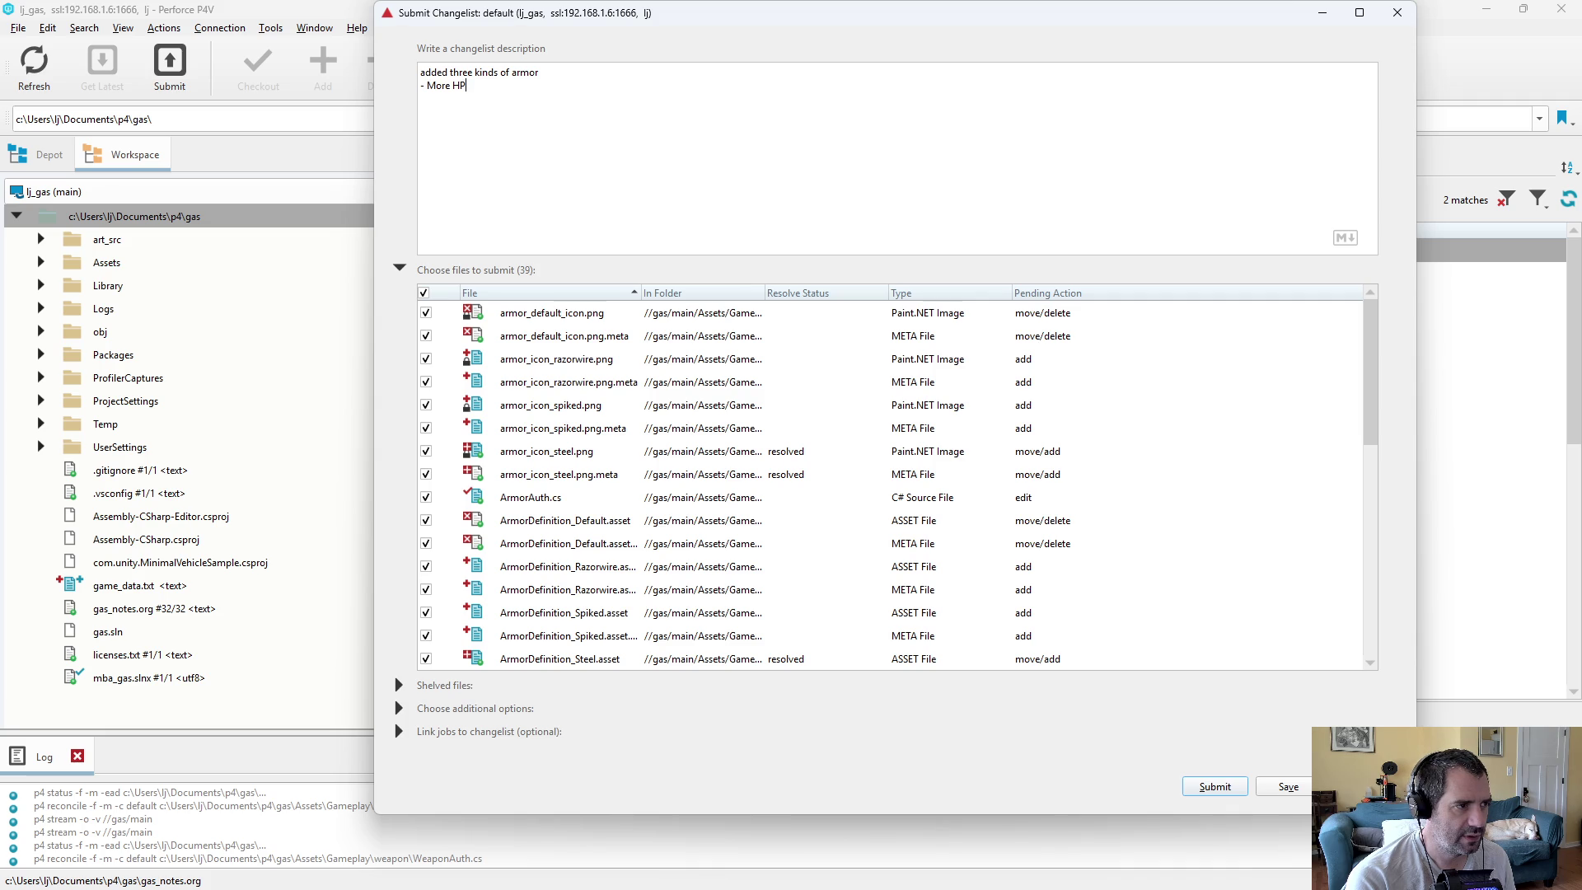
text( with less ramm)
text(ing damage,)
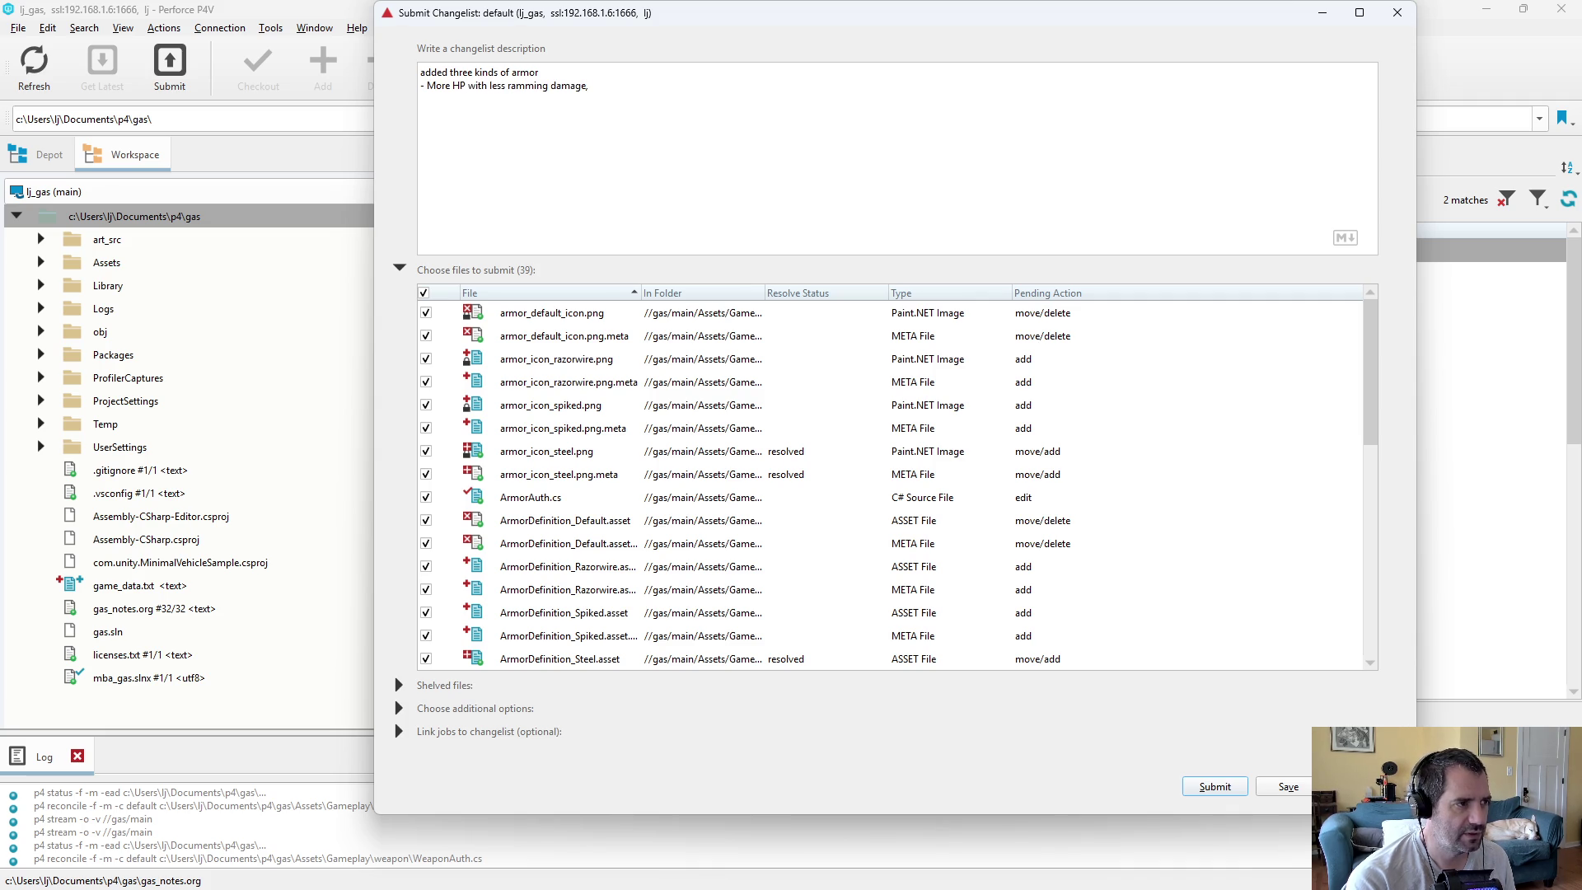
text(Less spee)
key(BackSpace)
key(BackSpace)
key(BackSpace)
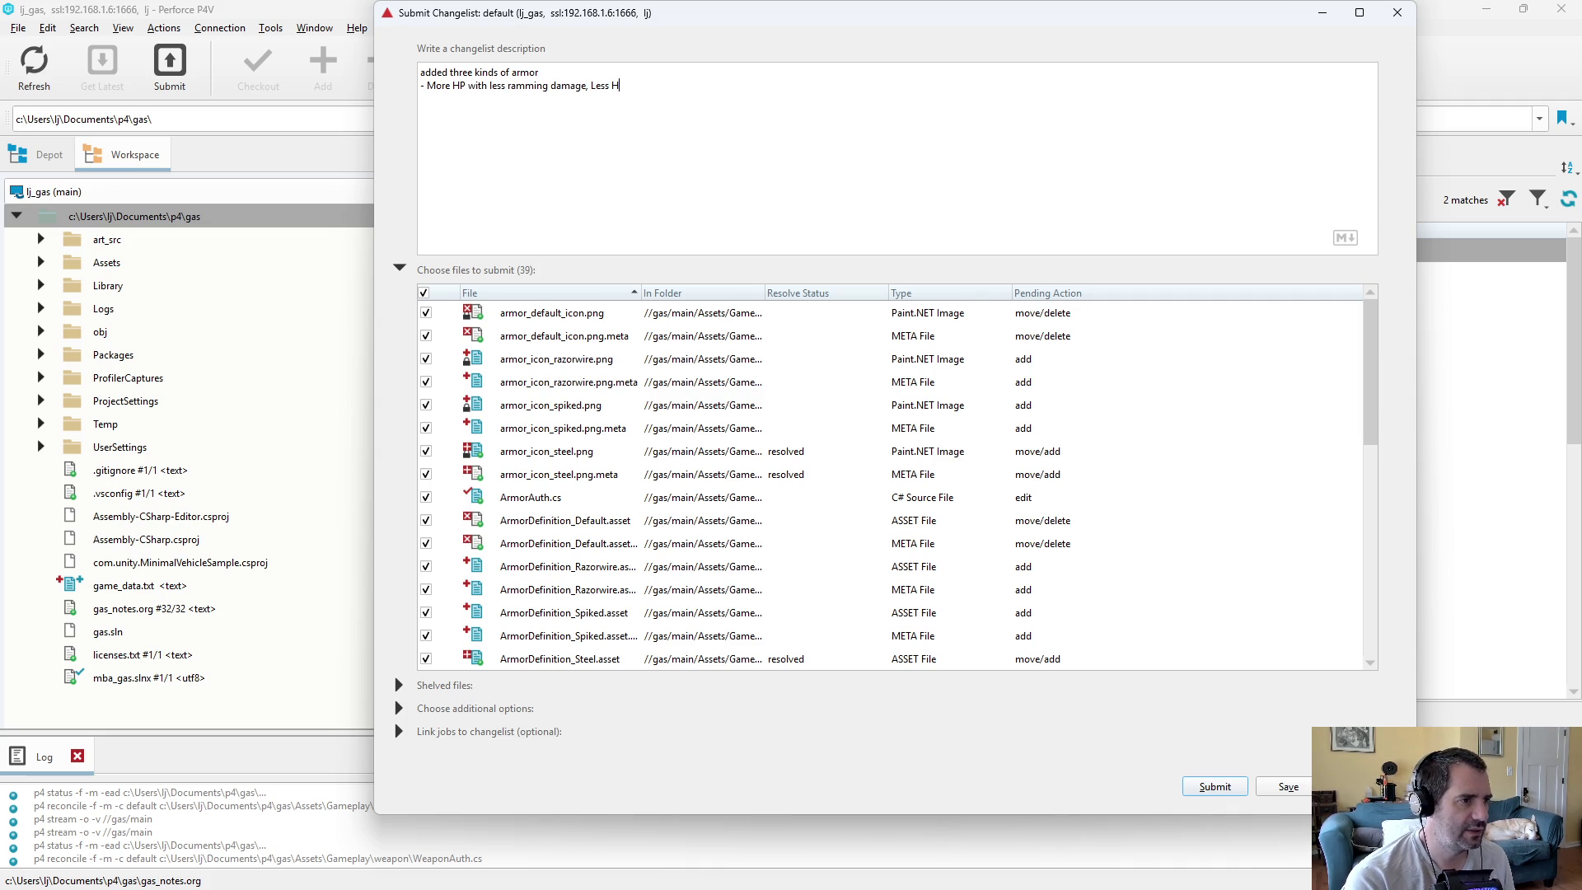
key(BackSpace)
key(BackSpace)
key(BackSpace)
text(; les)
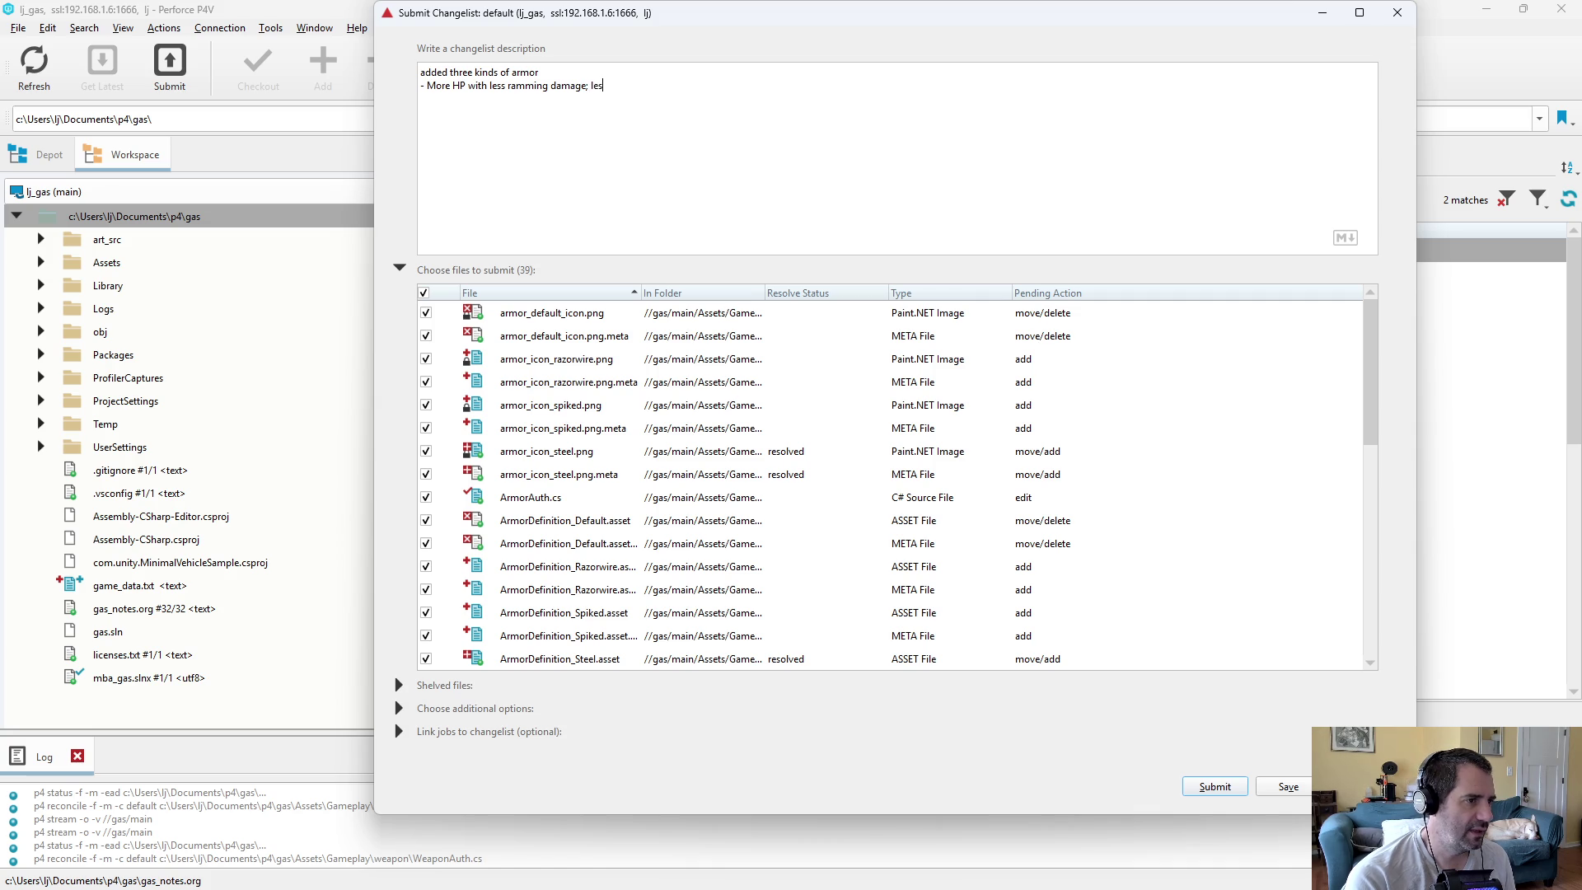
text(s HP with)
text( more ramming damage)
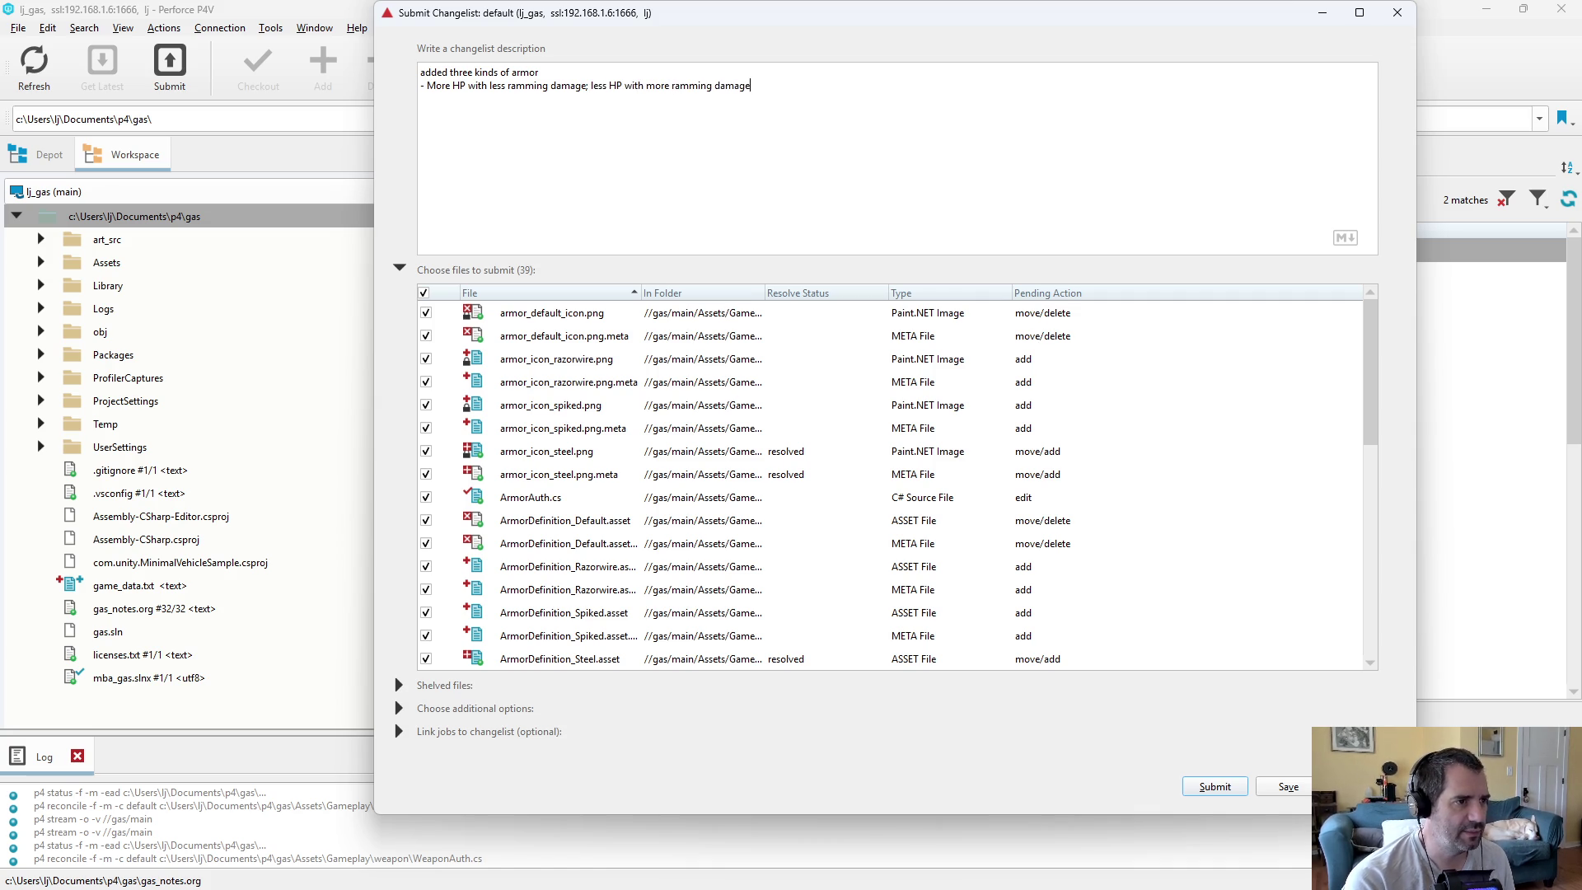
text(; and an average.)
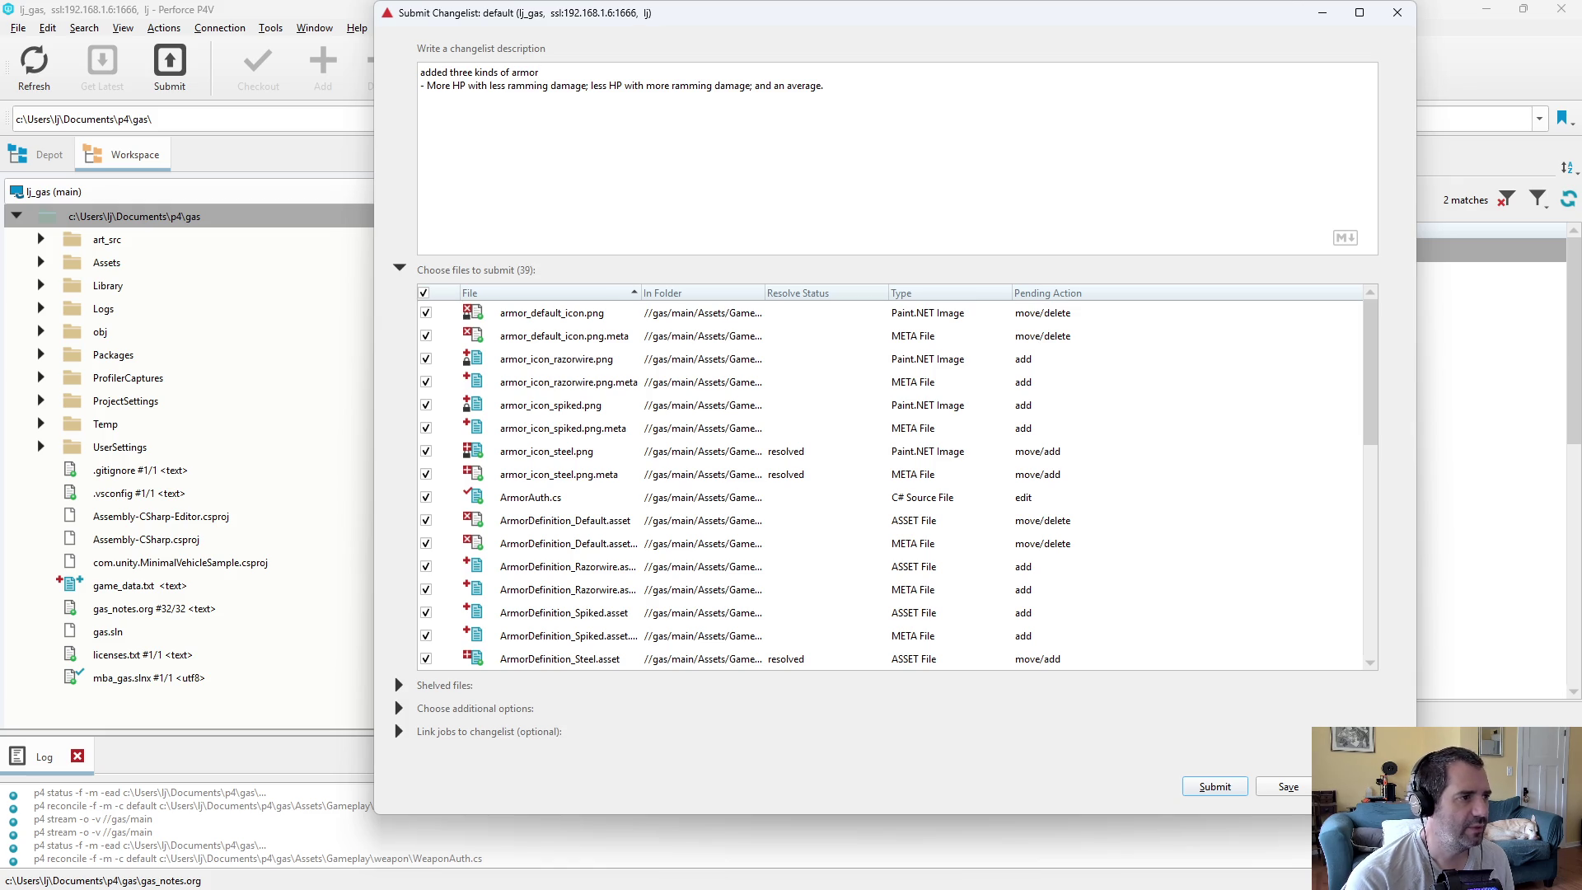
text(ramming damage to armor and added)
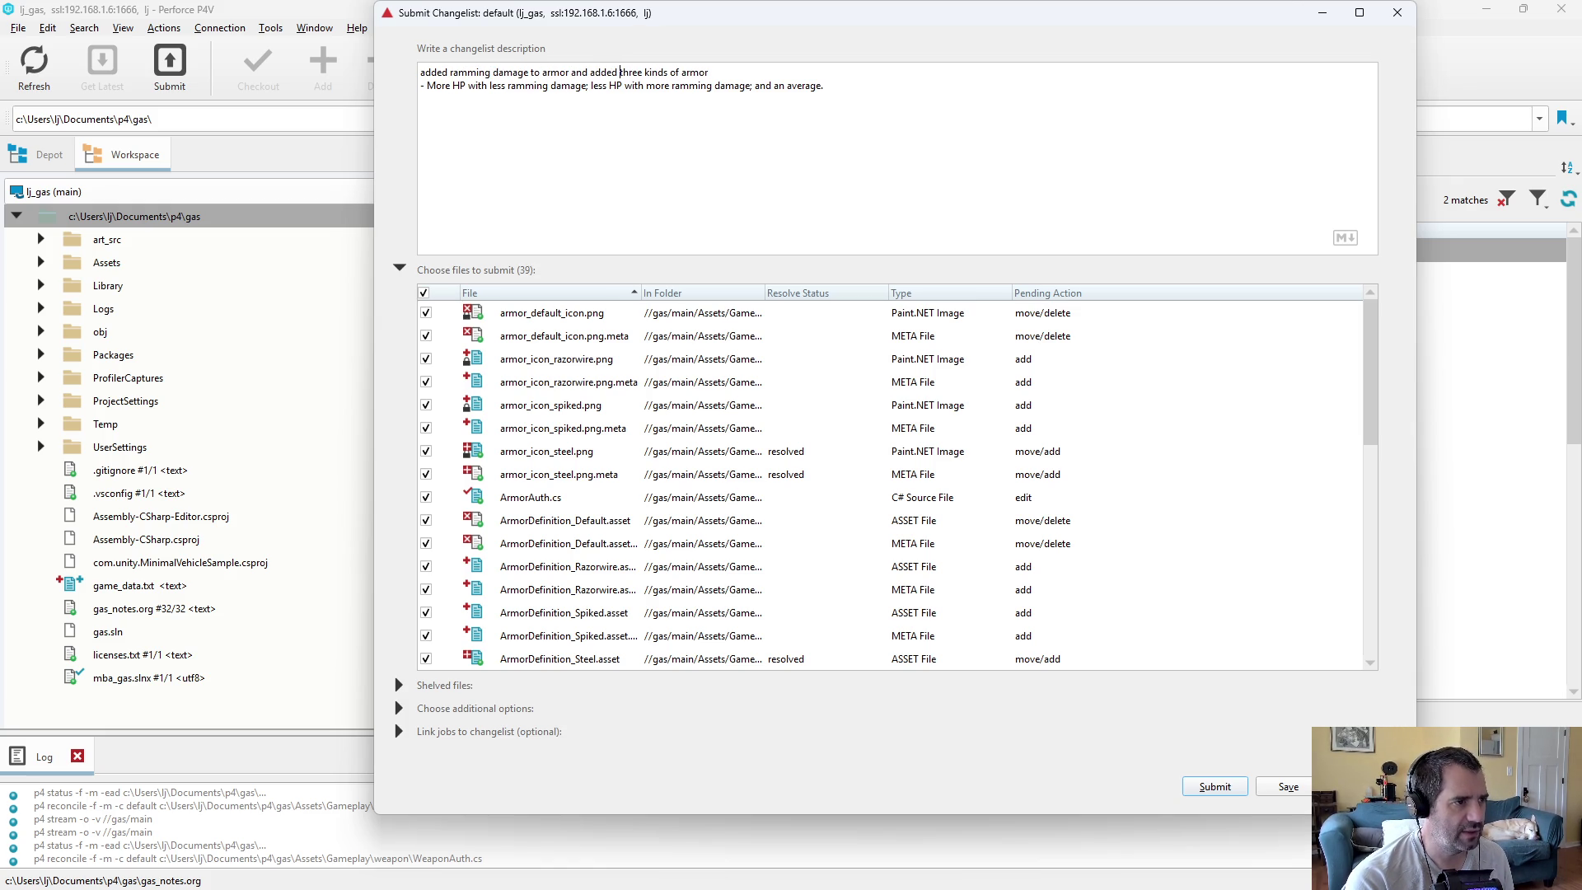
key(ctrl+End)
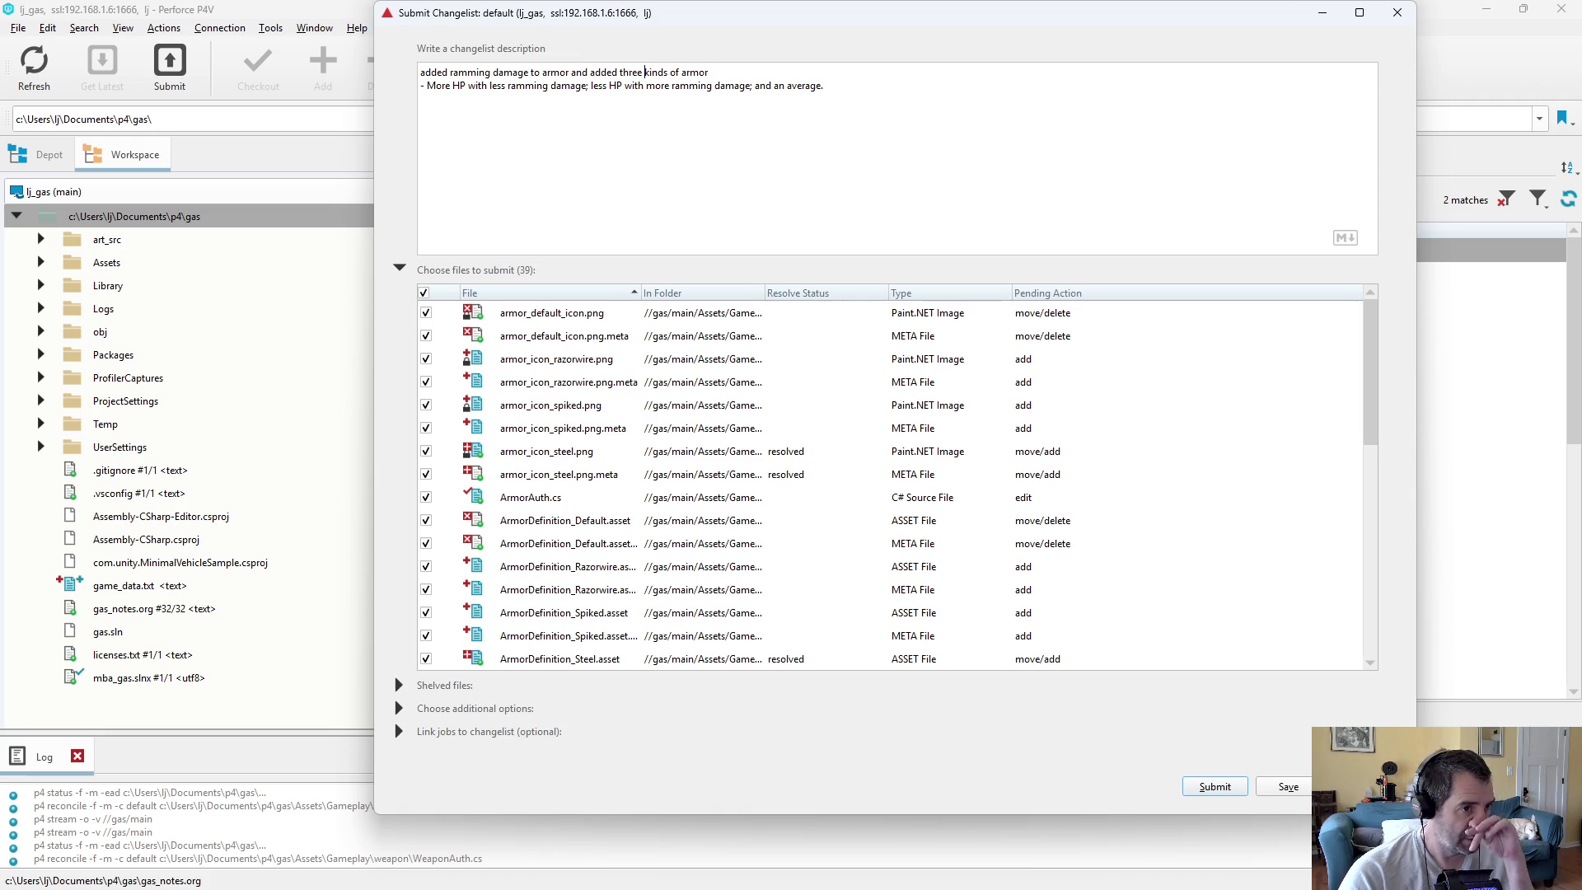
click(1228, 781)
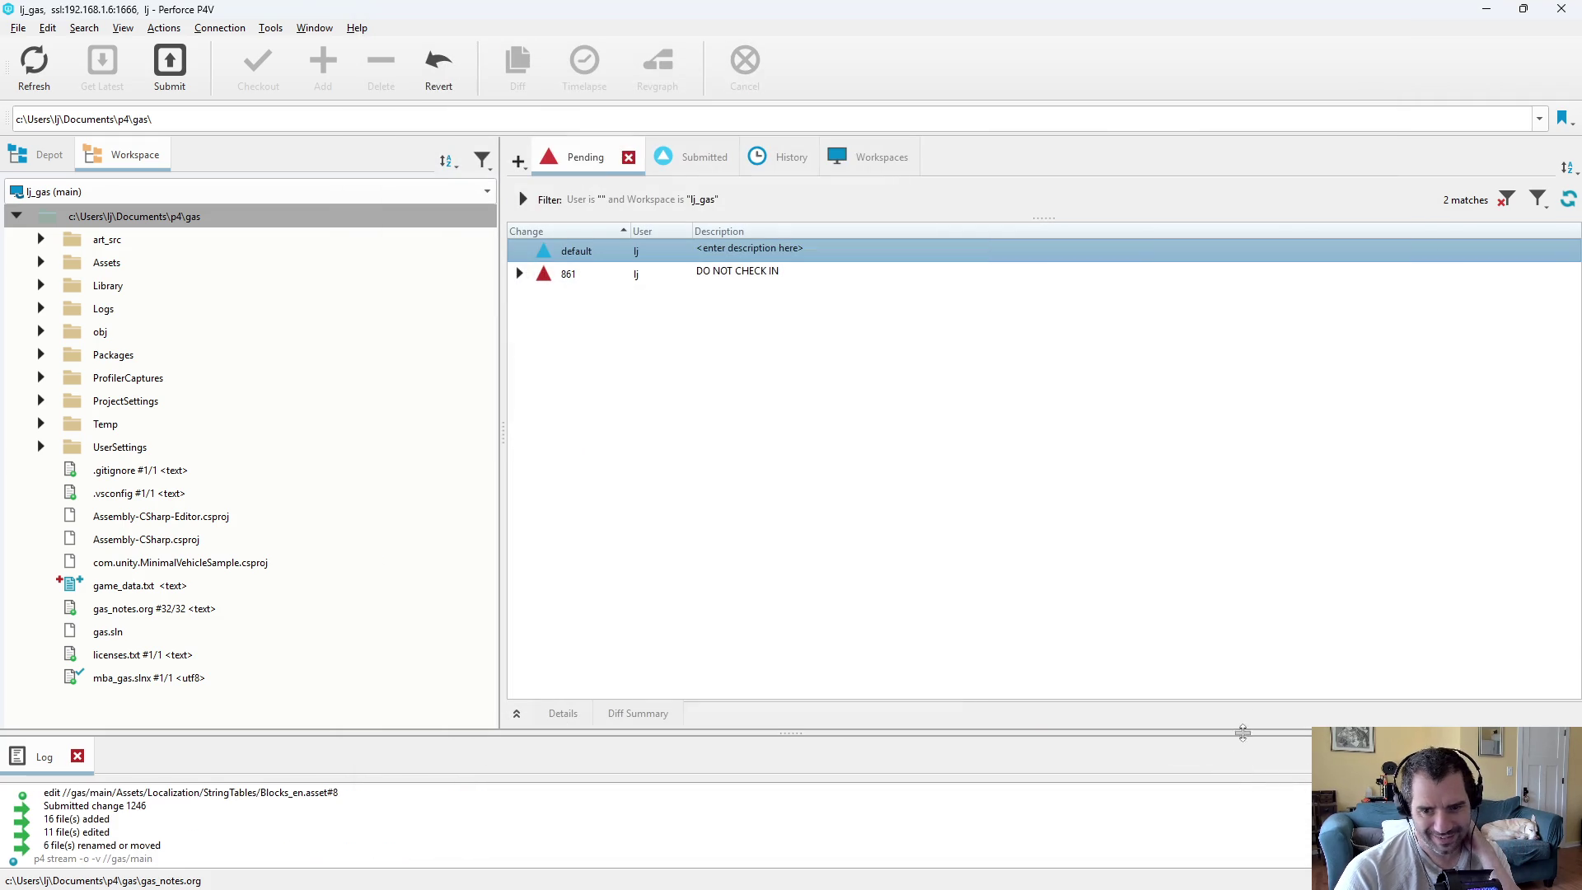
- Inspect the Razorwire, Spiked and Steel armor definitions in Unity
key(alt+Tab)
click(264, 633)
click(260, 650)
click(260, 660)
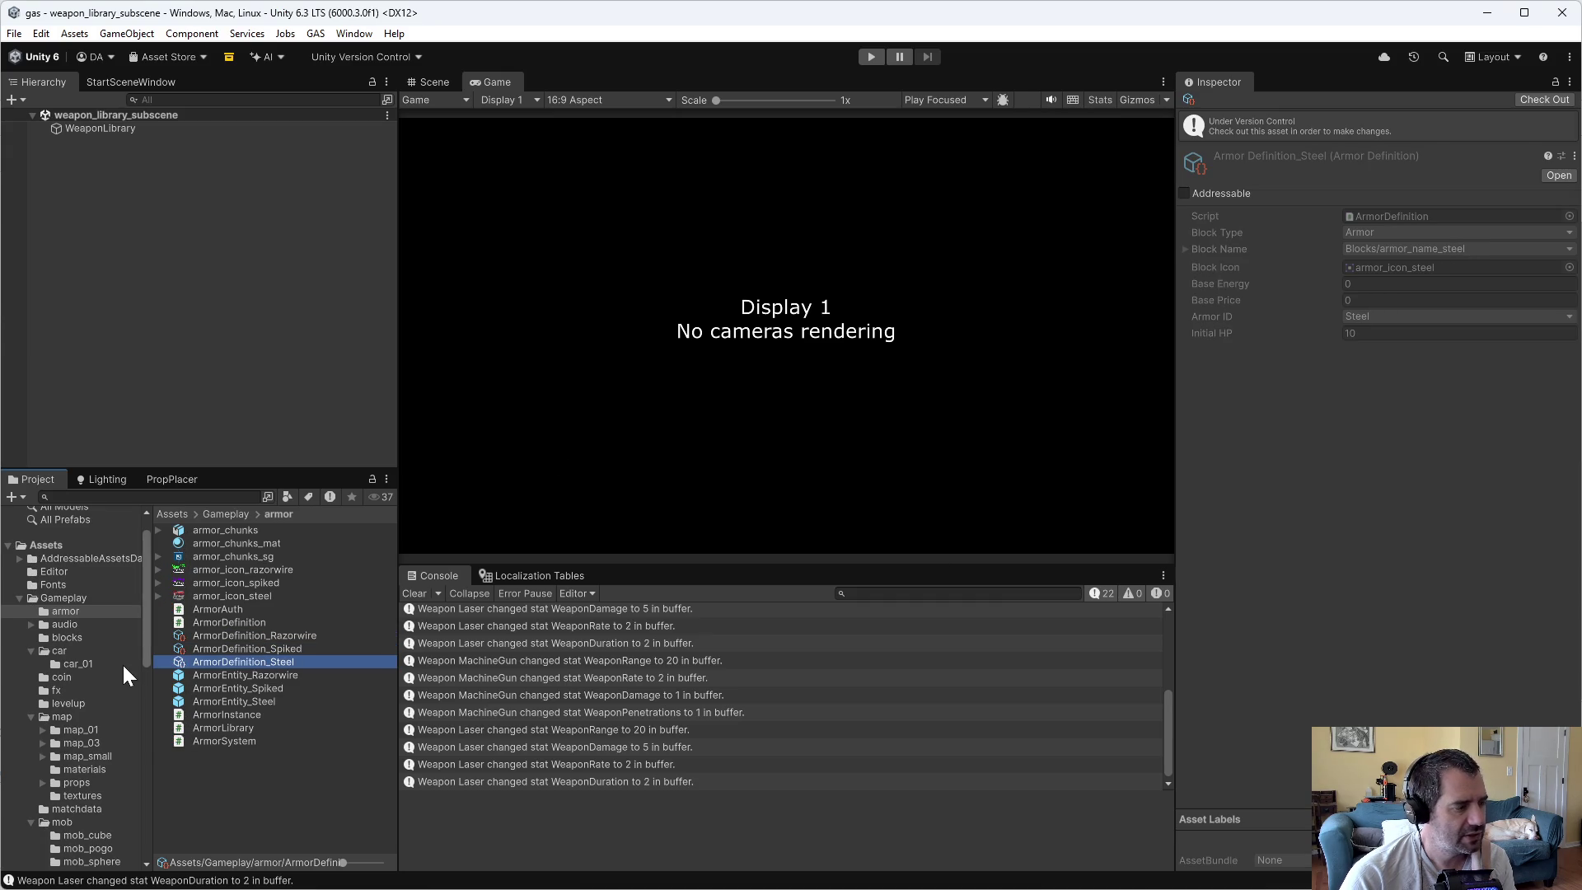
scroll(124, 669, down, 6)
scroll(107, 700, down, 3)
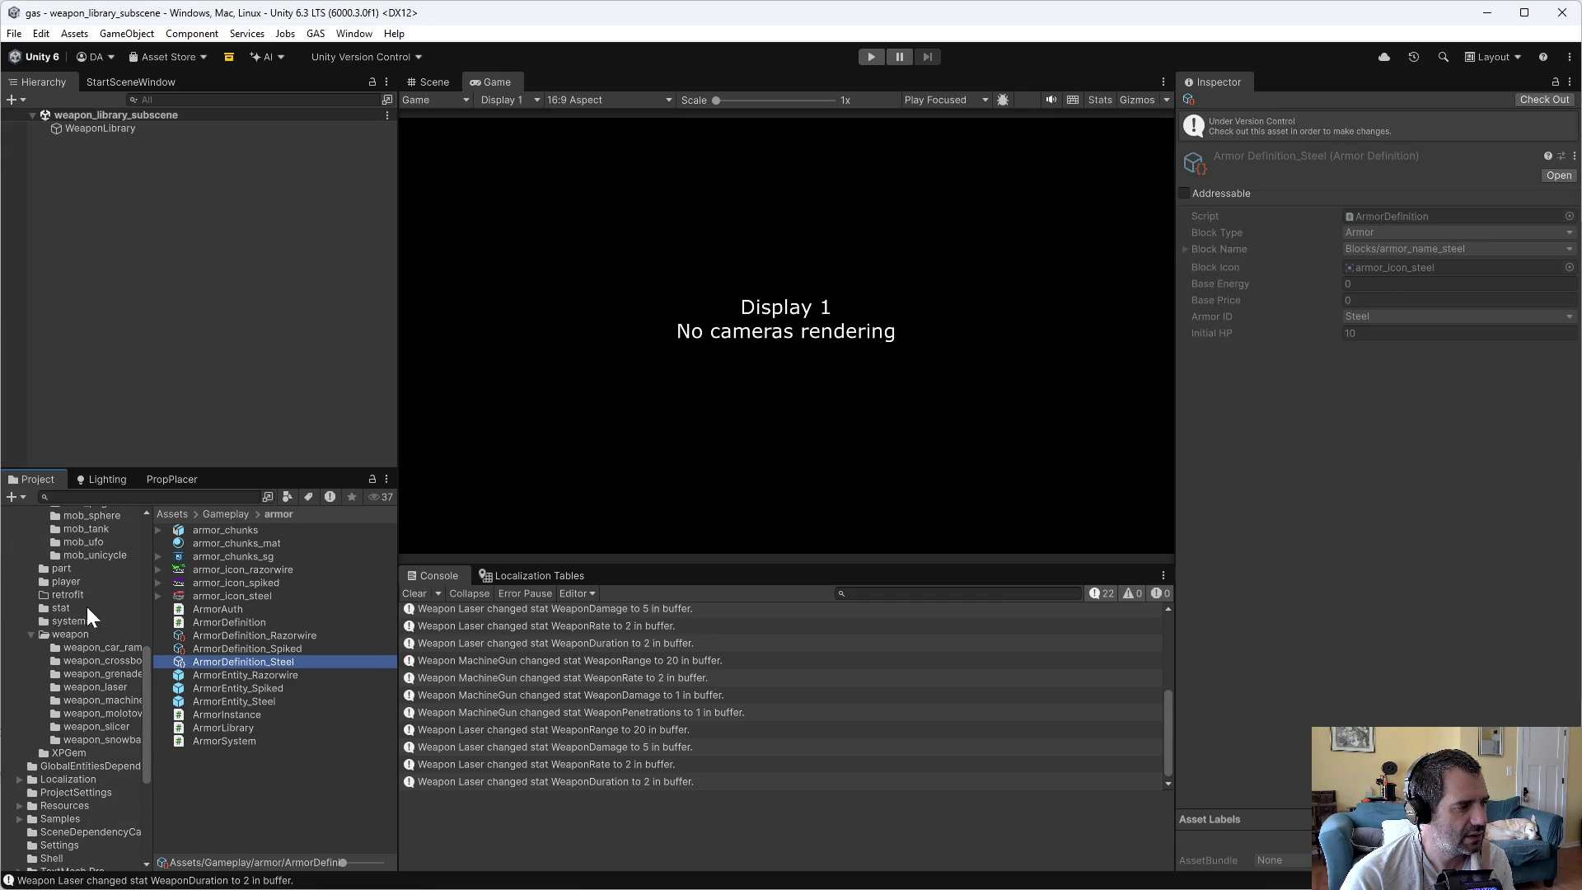
scroll(71, 635, up, 6)
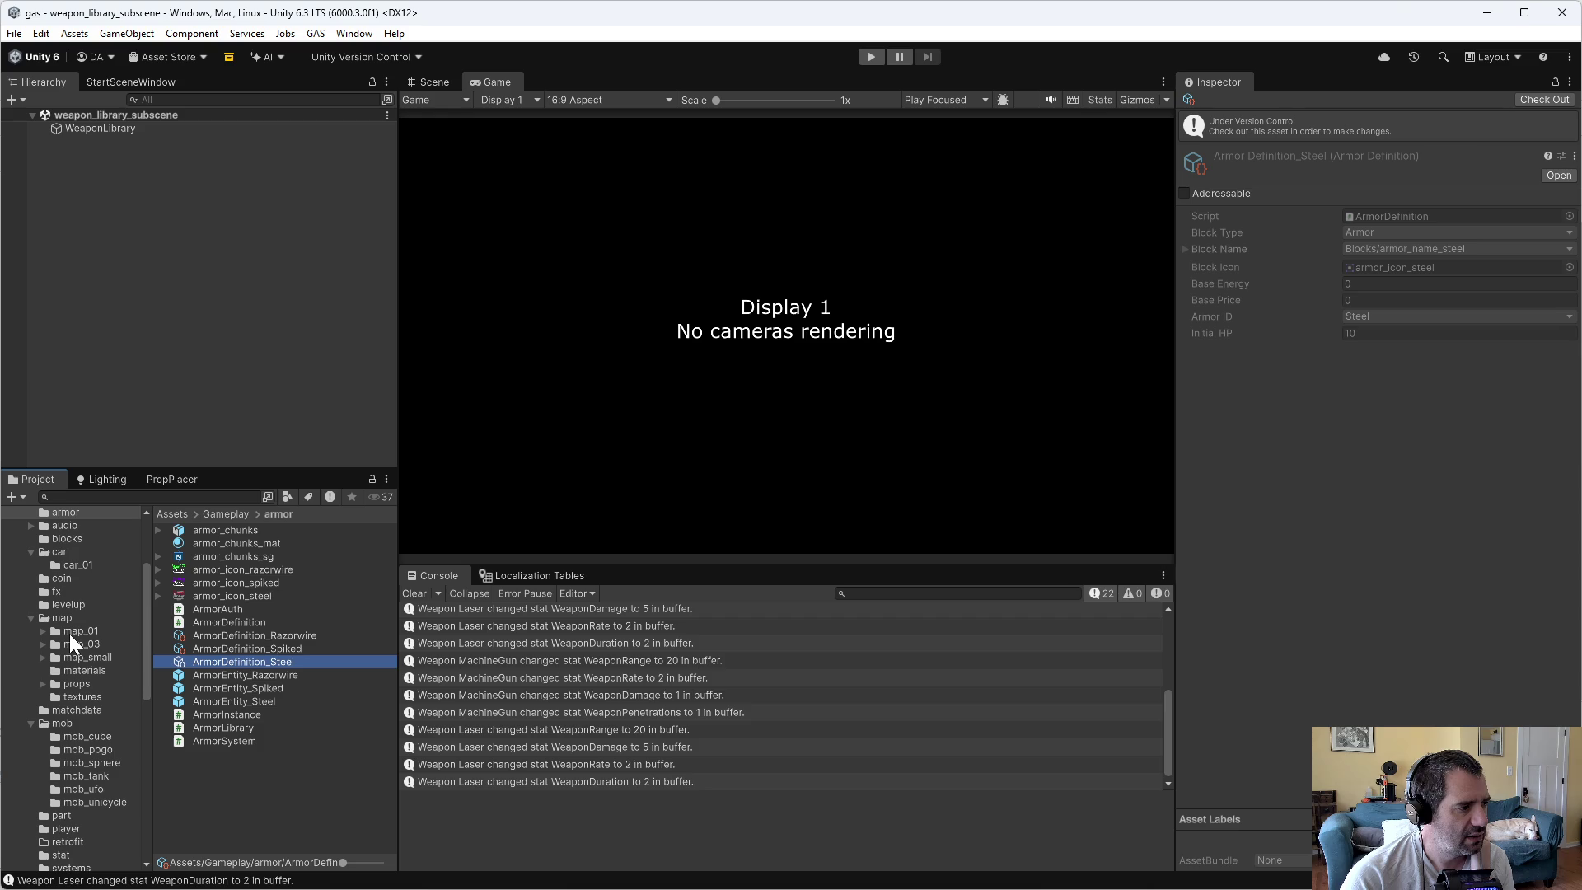
- Open the gas_pump prefab from the props folder for editing
click(76, 684)
double_click(221, 532)
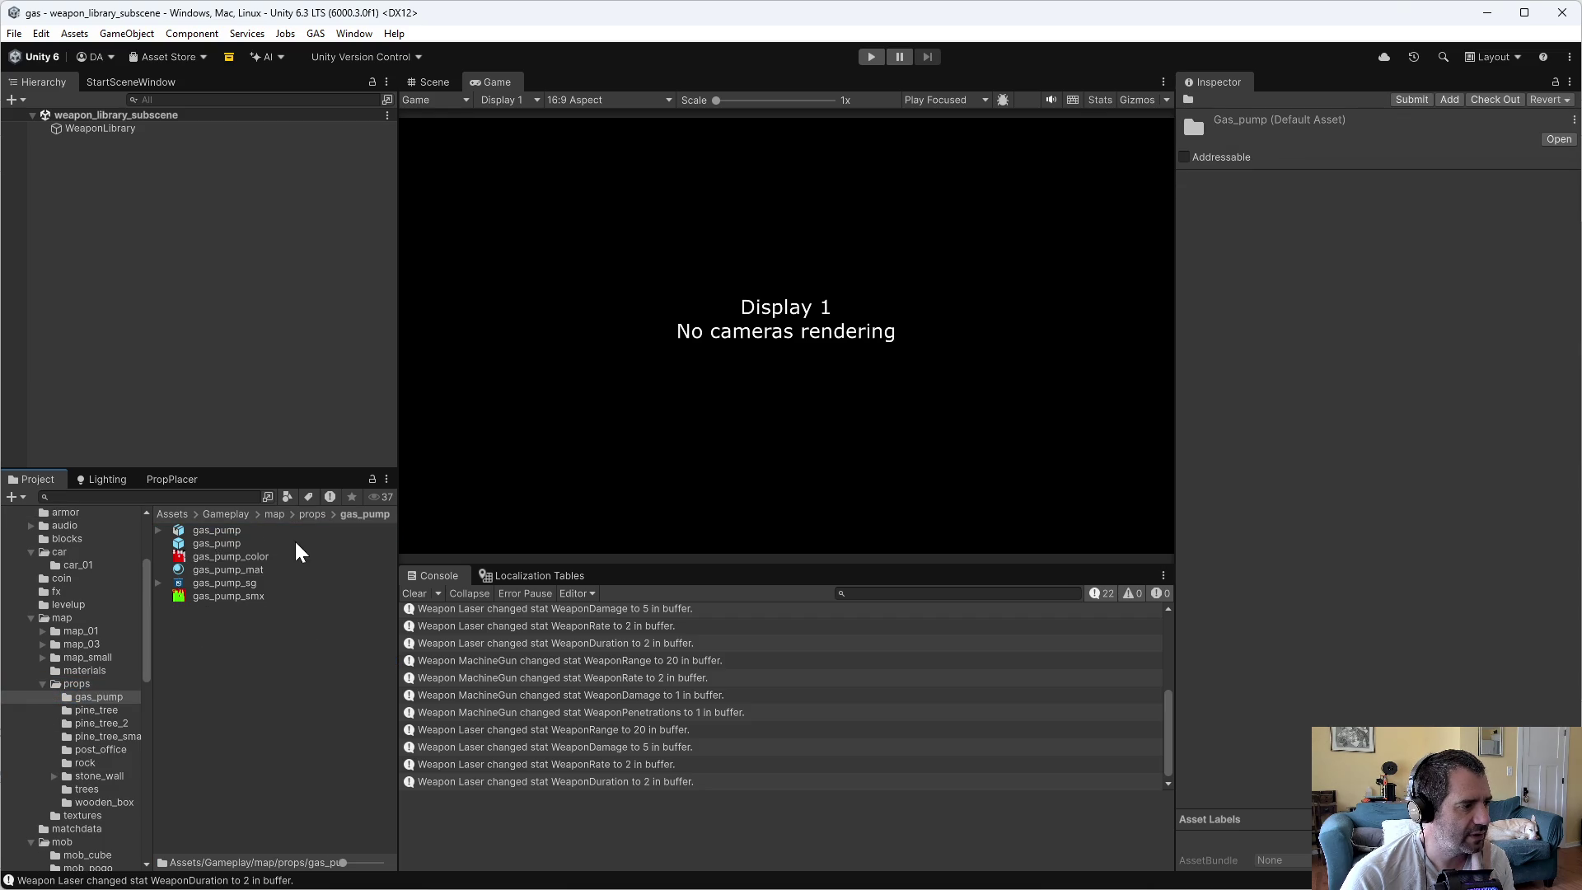
double_click(205, 543)
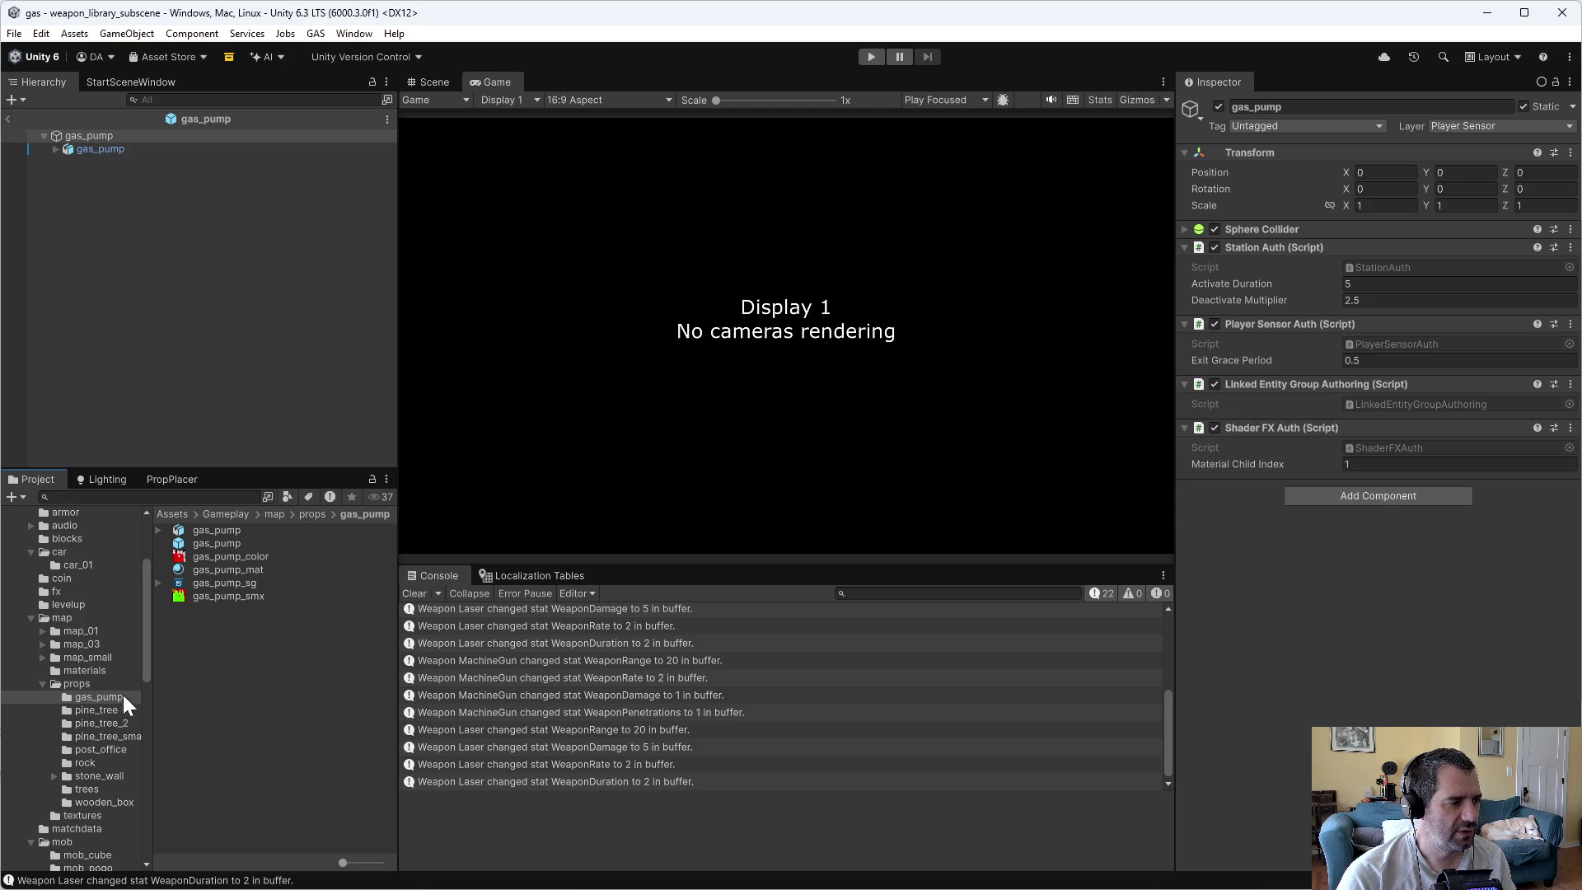
- Open the GameManager prefab to check PartStoreManager's armor parts, then open map_01_subscene
scroll(58, 741, up, 4)
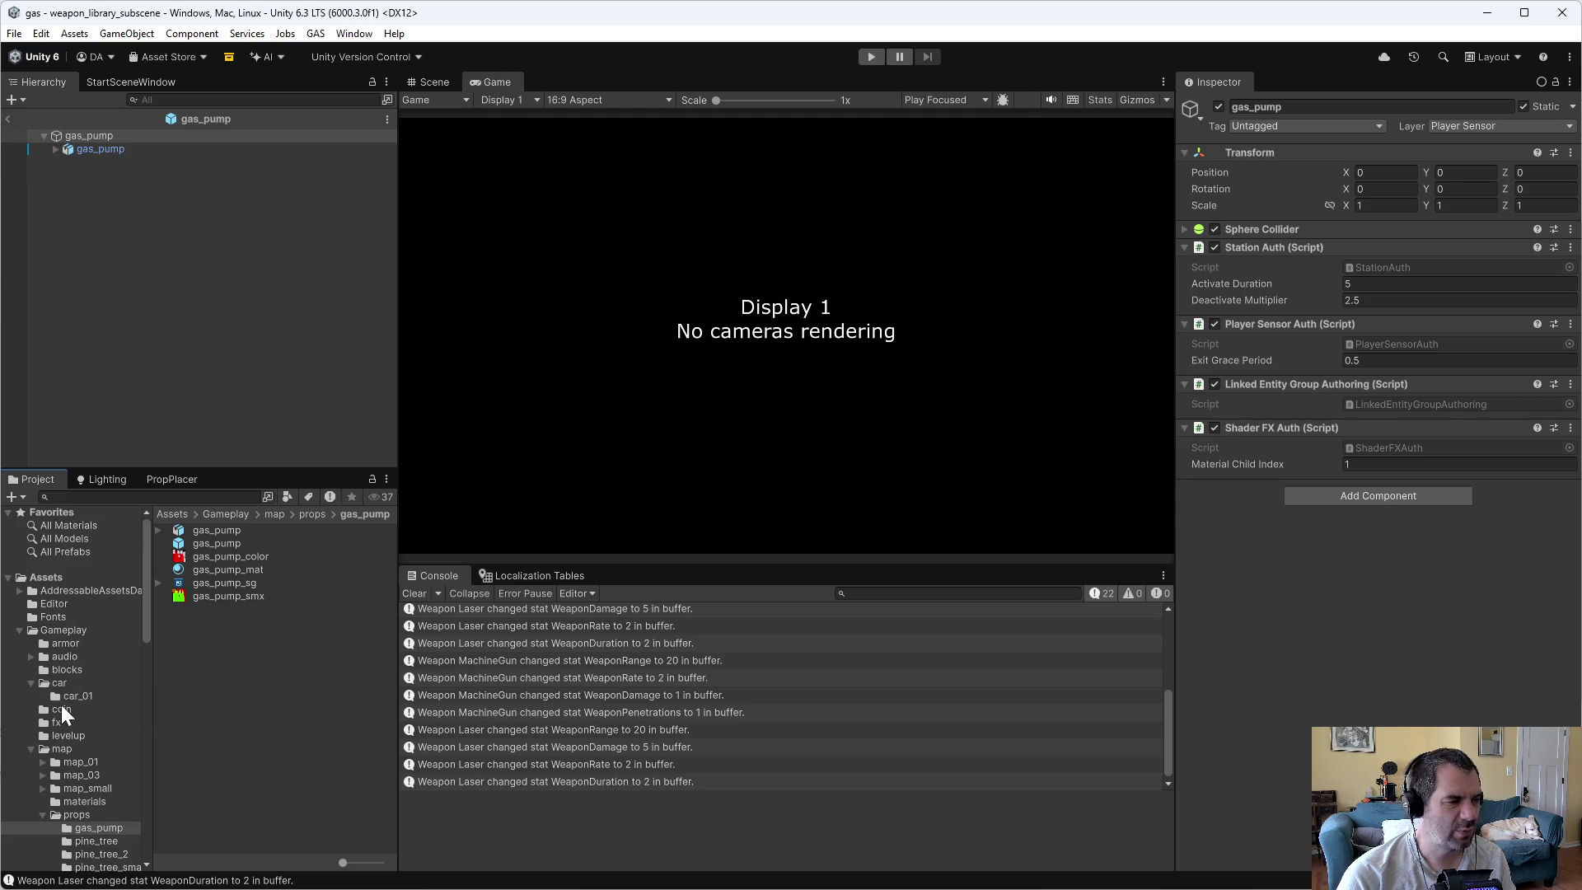
click(74, 628)
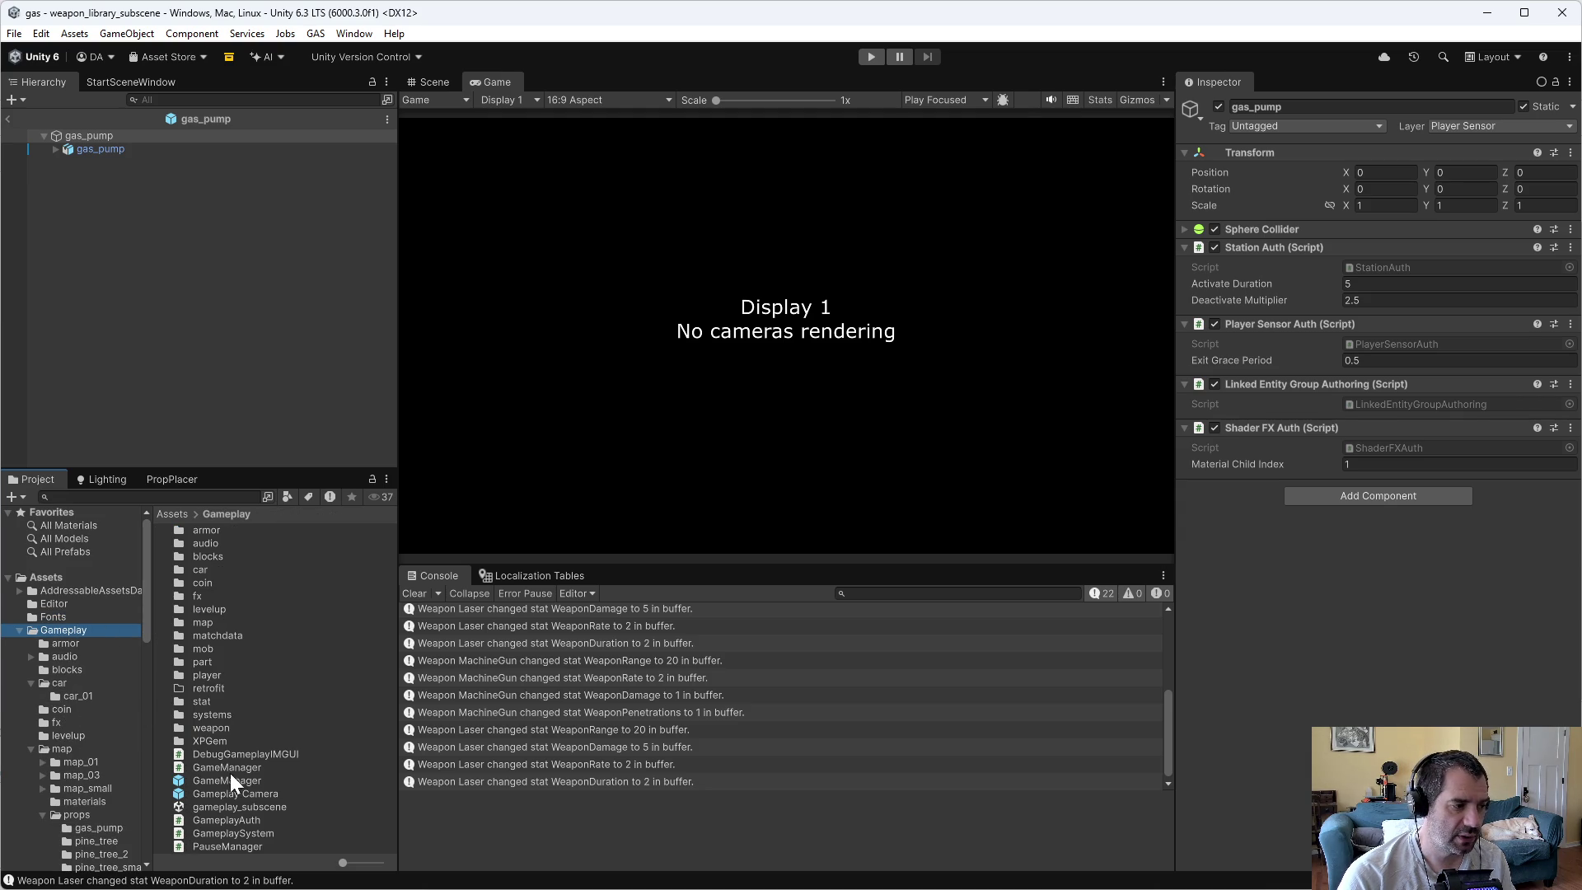
double_click(231, 778)
click(102, 175)
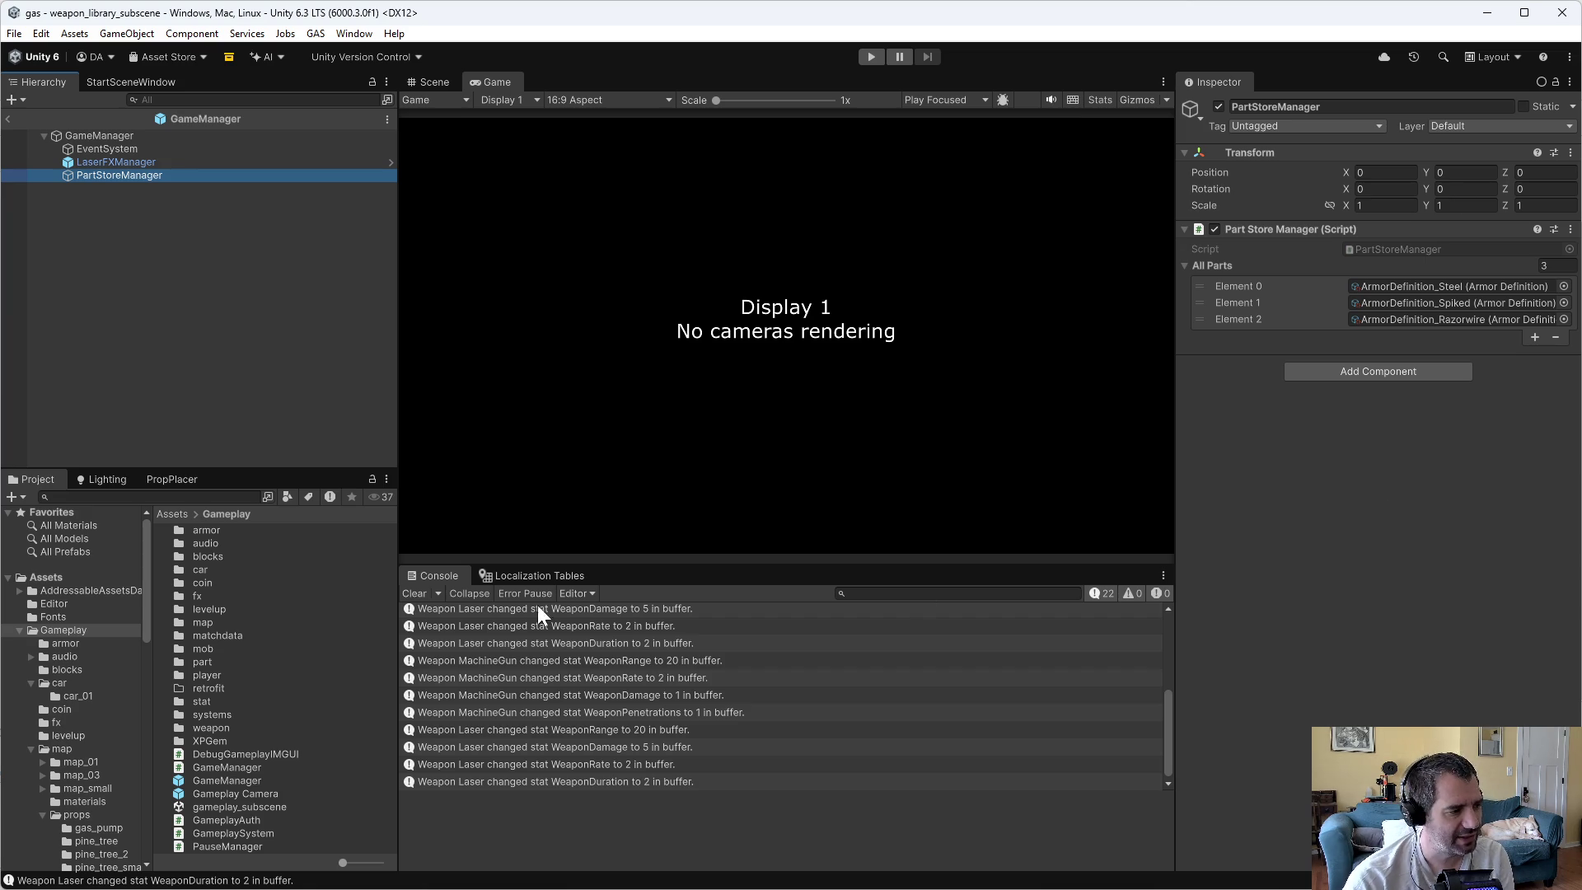
click(80, 762)
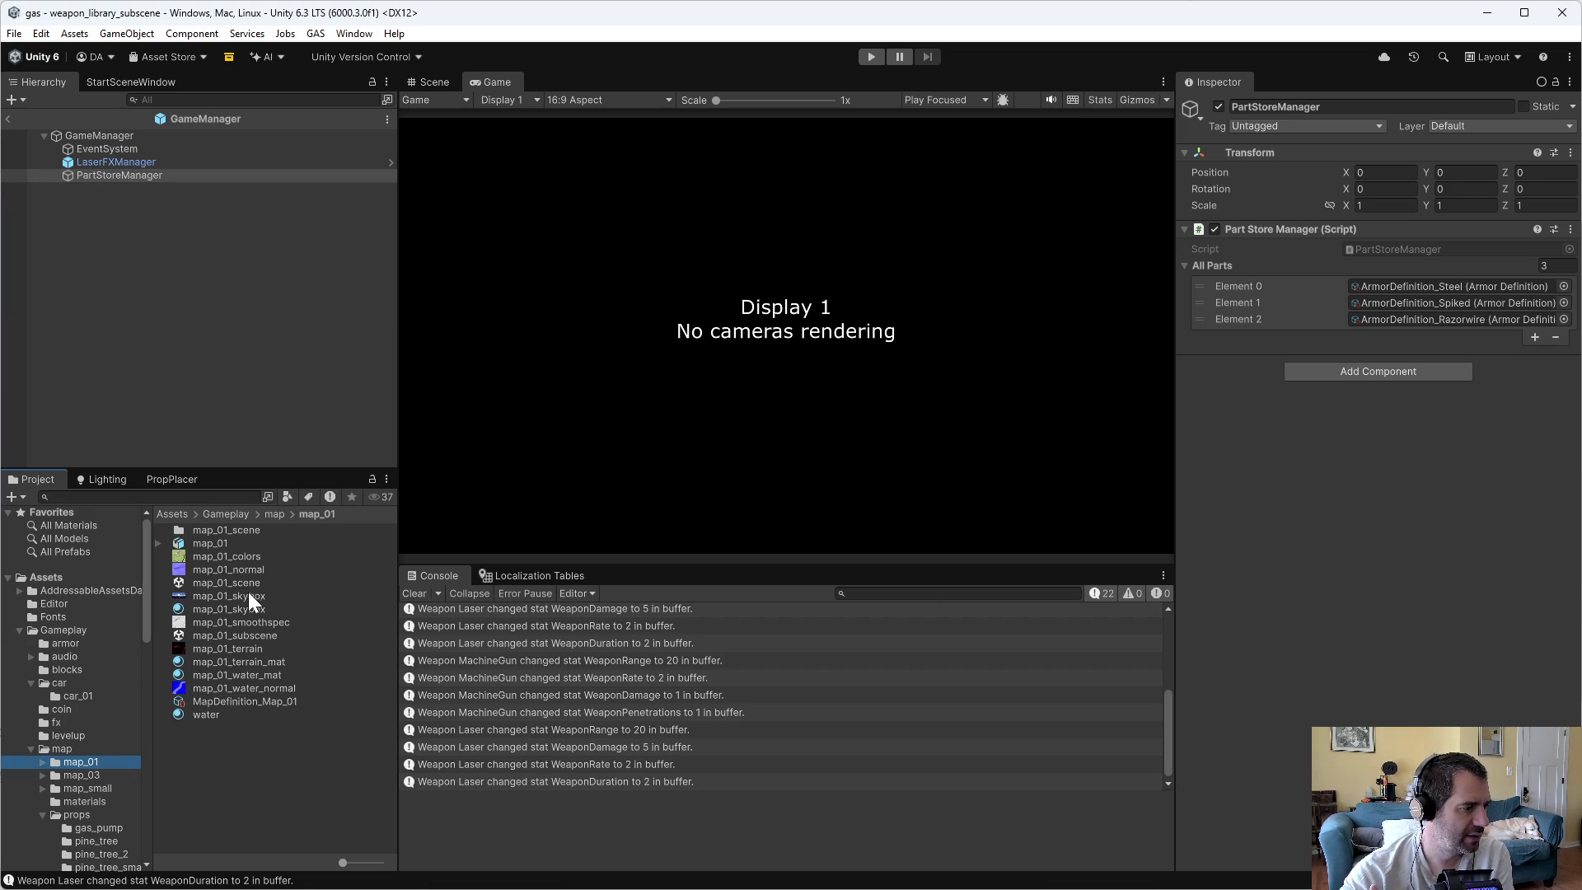
double_click(234, 635)
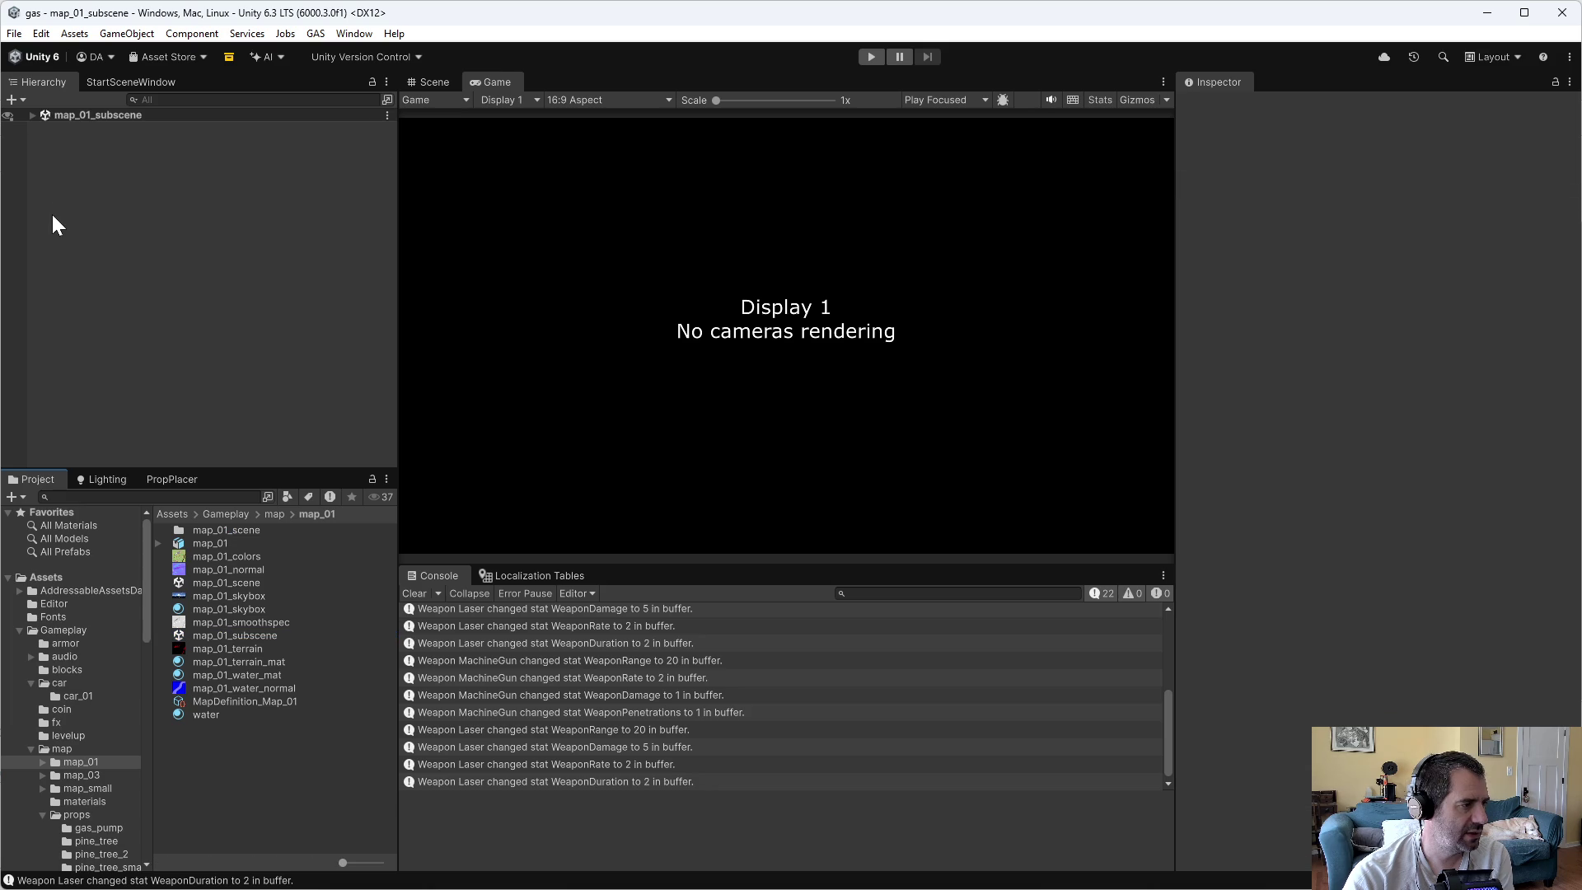
- Select the Station Placer in map_01_subscene and orbit the 3D scene around its gas_pump spawn markers
click(32, 115)
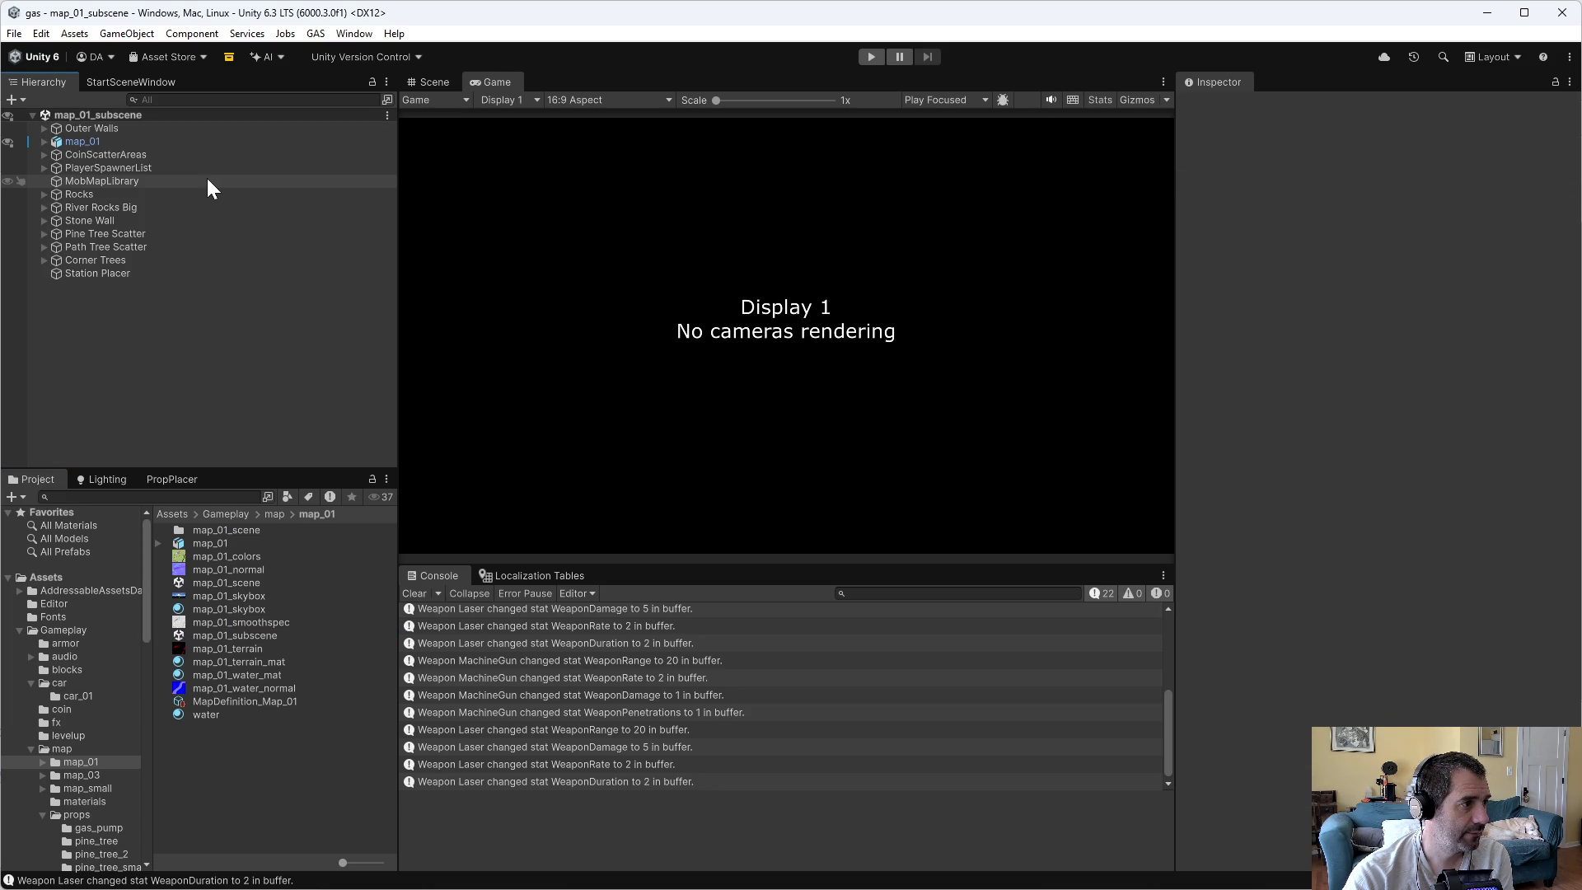
click(97, 271)
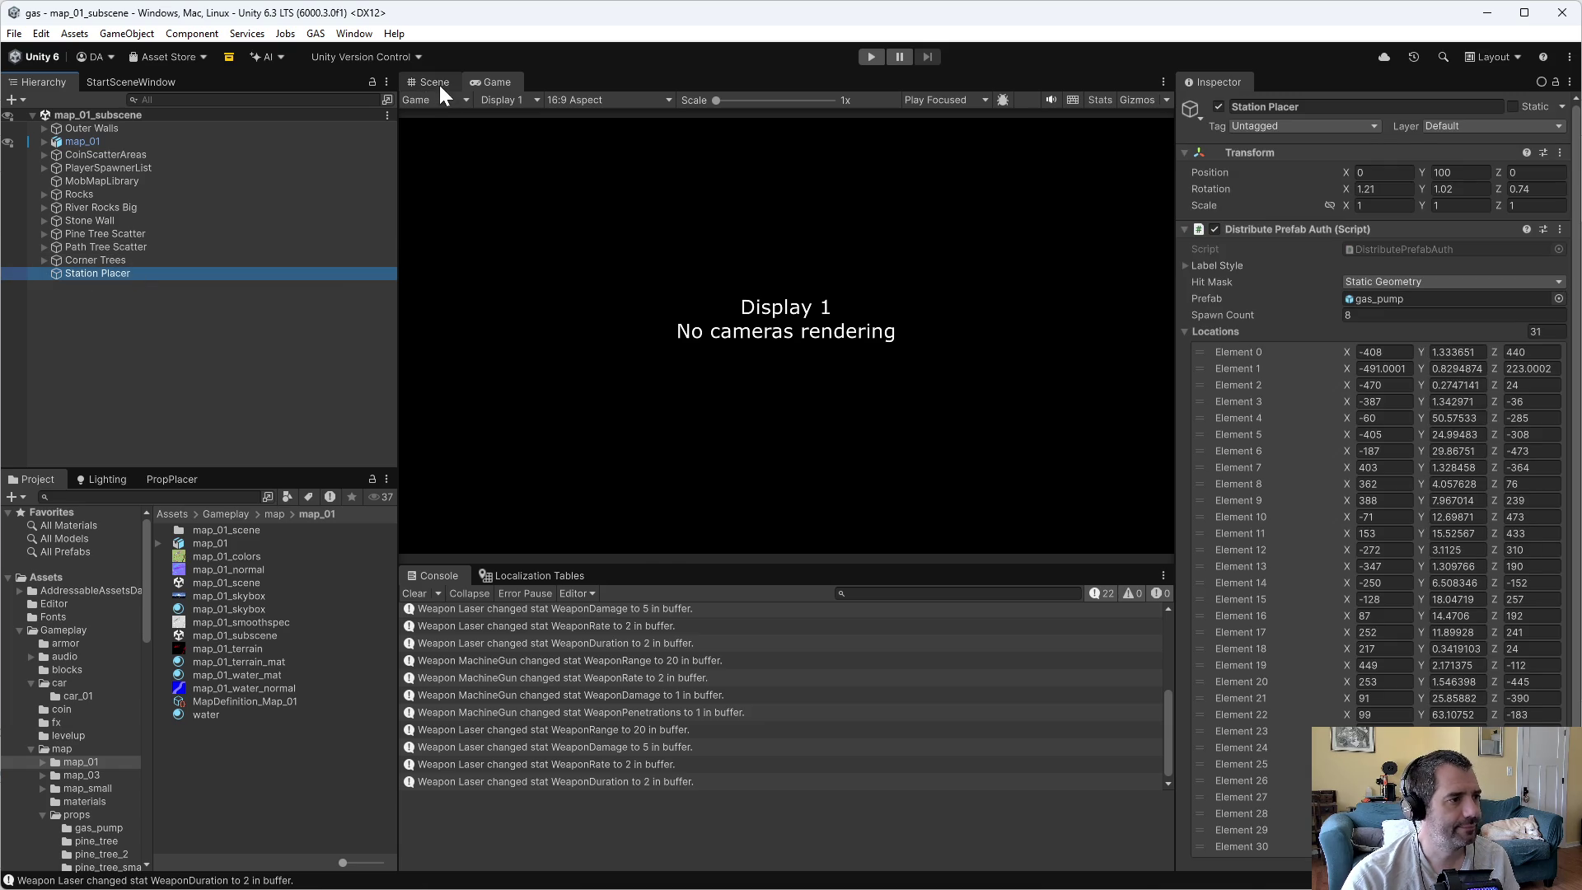
click(437, 83)
mouse_move(913, 339)
mouse_down()
mouse_move(898, 350)
mouse_move(946, 413)
mouse_move(1116, 441)
mouse_move(1313, 429)
mouse_up()
mouse_move(849, 374)
mouse_down()
mouse_move(1452, 404)
mouse_move(1376, 414)
mouse_move(179, 320)
mouse_up()
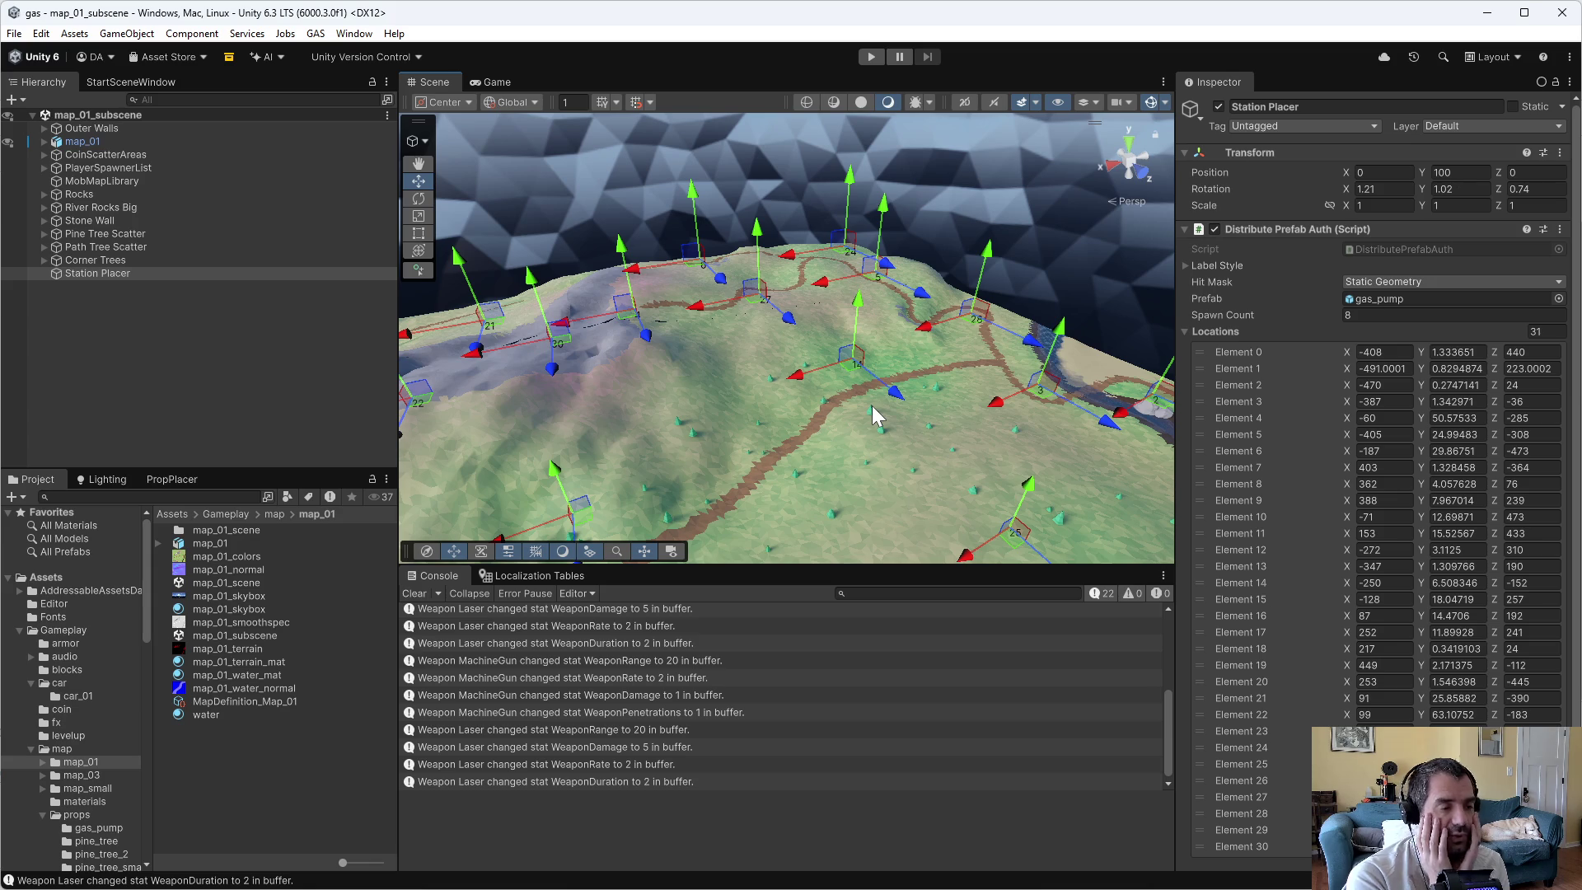
mouse_move(777, 329)
mouse_down()
mouse_move(449, 391)
mouse_move(140, 348)
mouse_move(231, 363)
mouse_up()
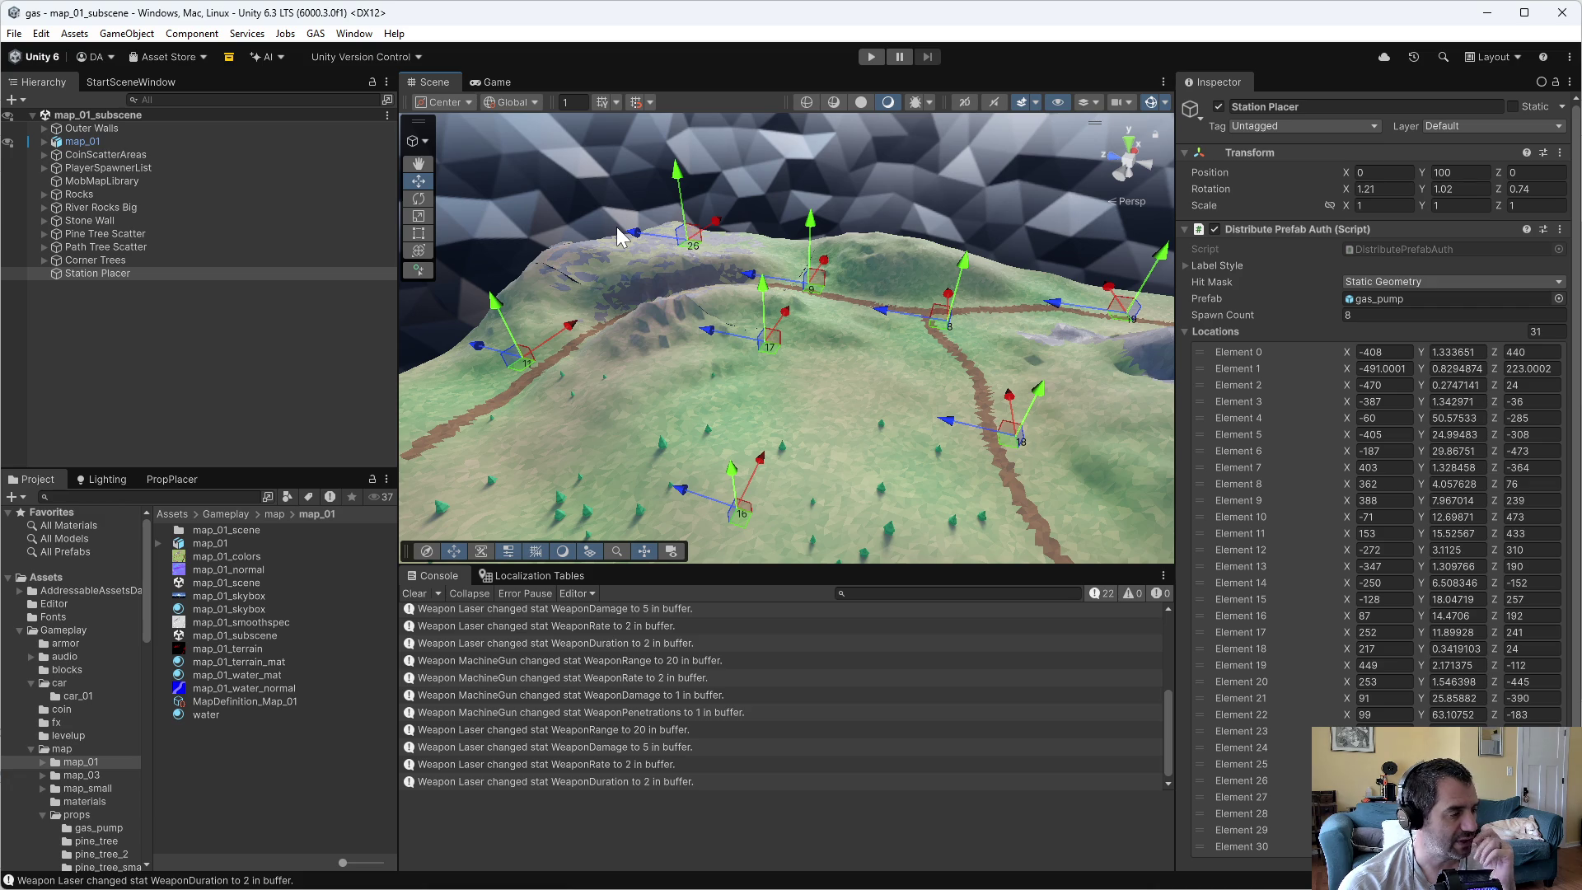
- Inspect the StatBuff_Luck asset from the Gameplay stat folder in the Inspector
scroll(112, 781, down, 15)
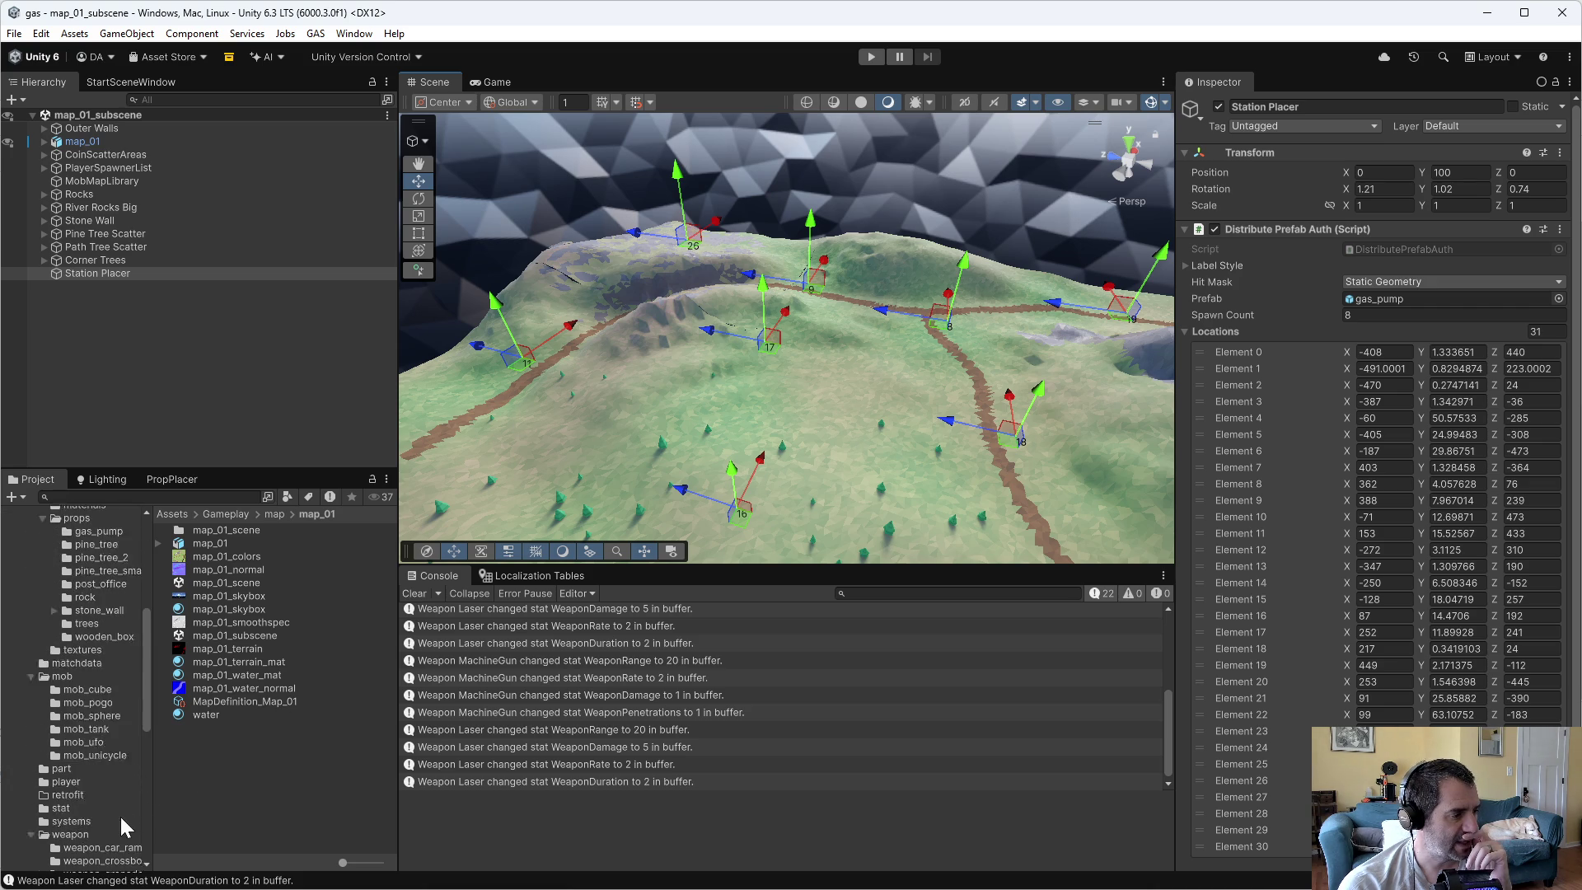
click(64, 657)
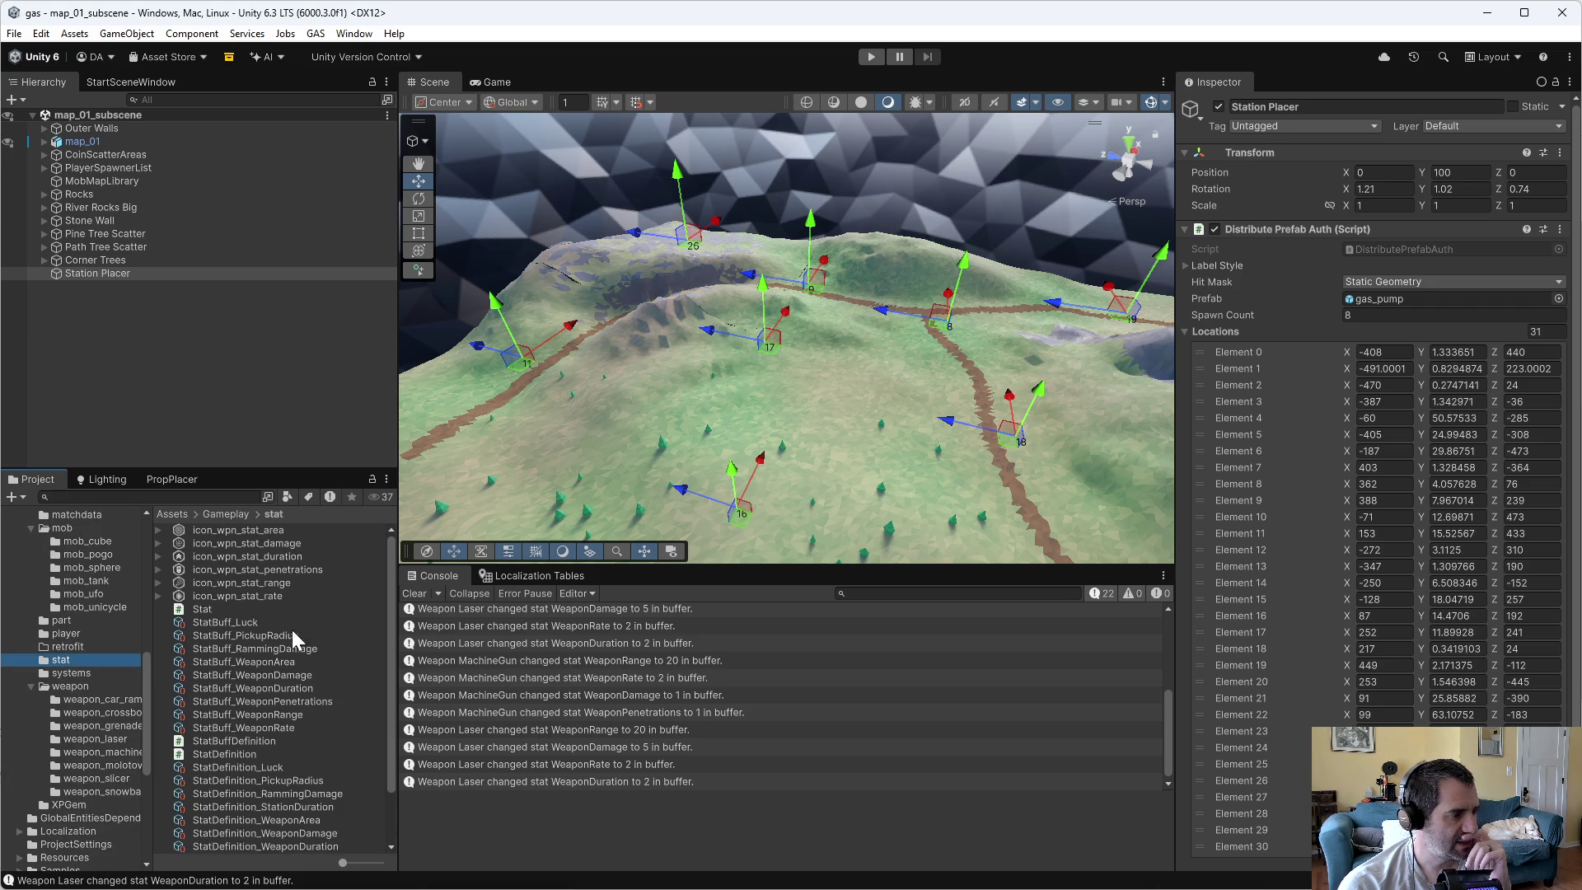
click(263, 622)
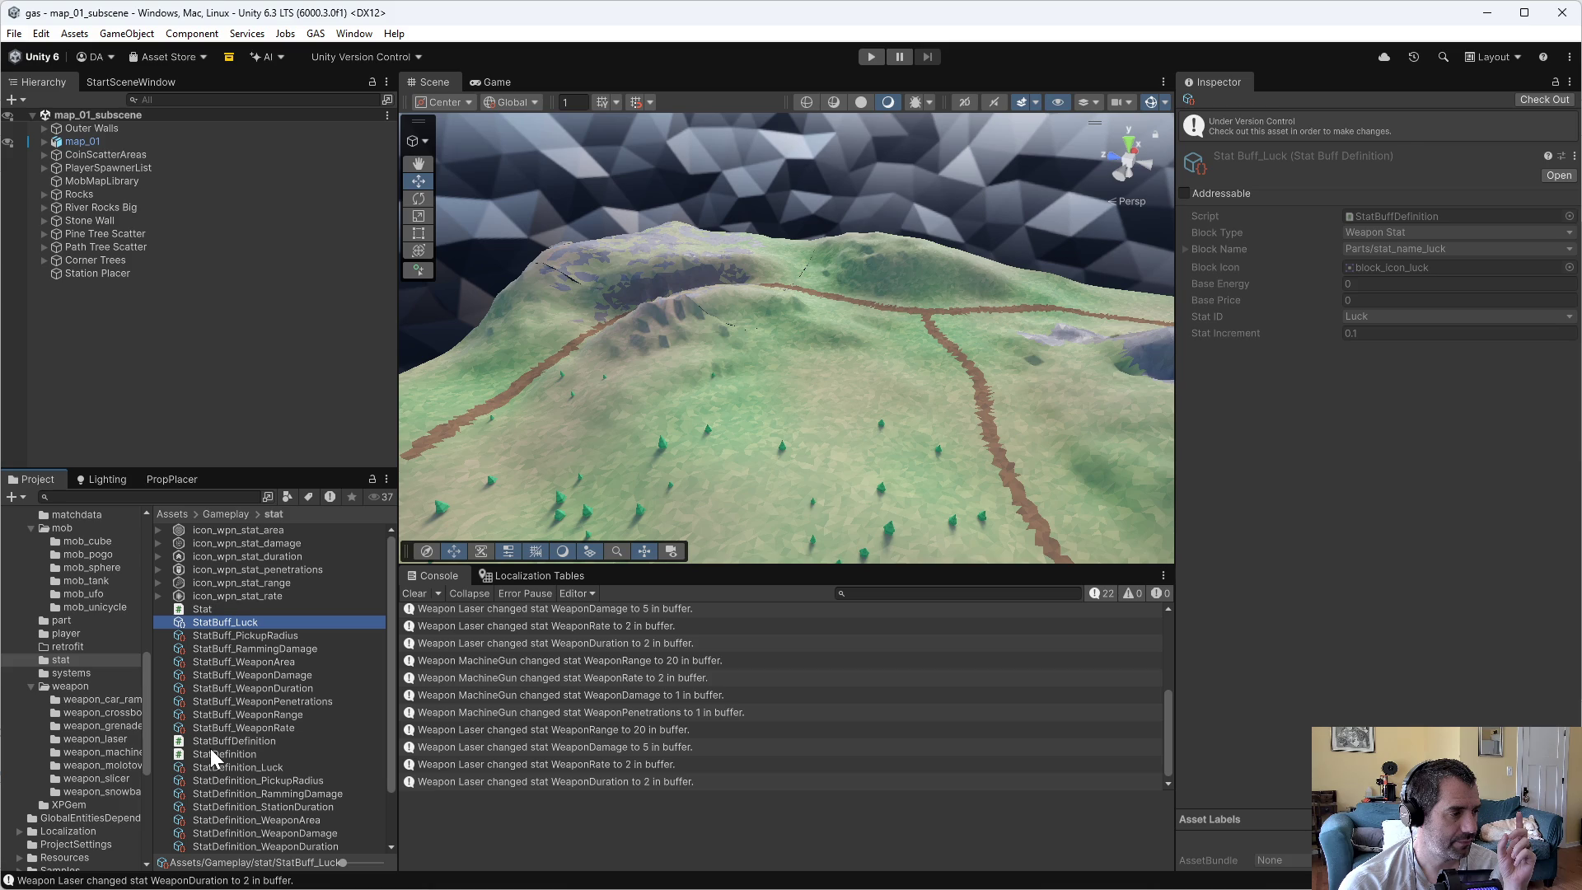
scroll(101, 749, up, 5)
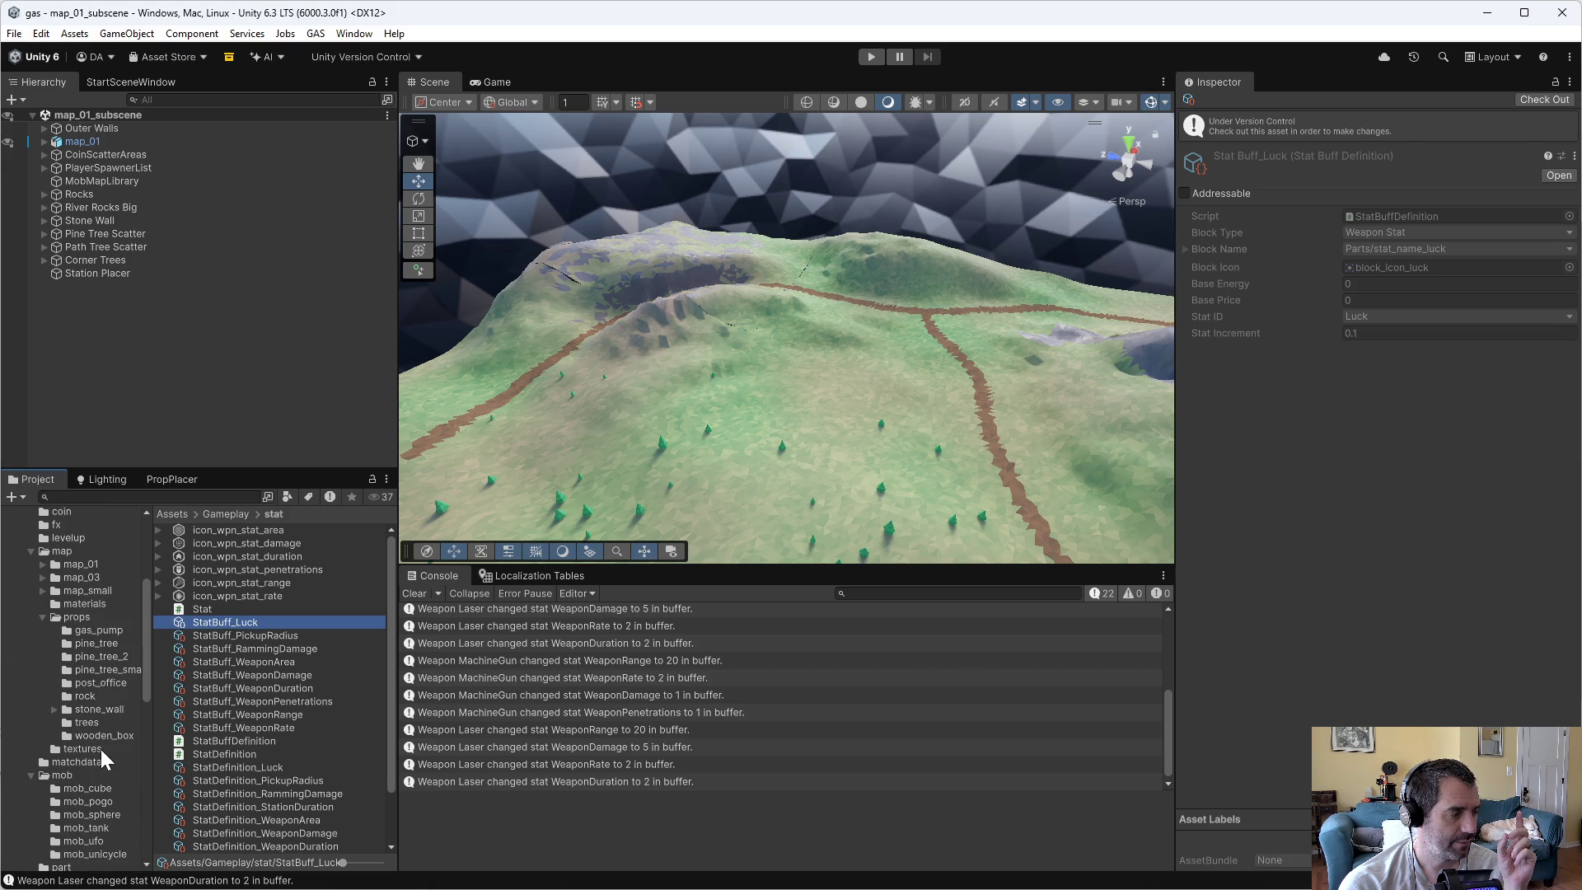
key(alt+Tab)
- Open LevelupManager.cs in the right window and jump to determine_allowed_retrofits
key(ctrl+x)
key(ctrl+f)
text(levelup)
key(Return)
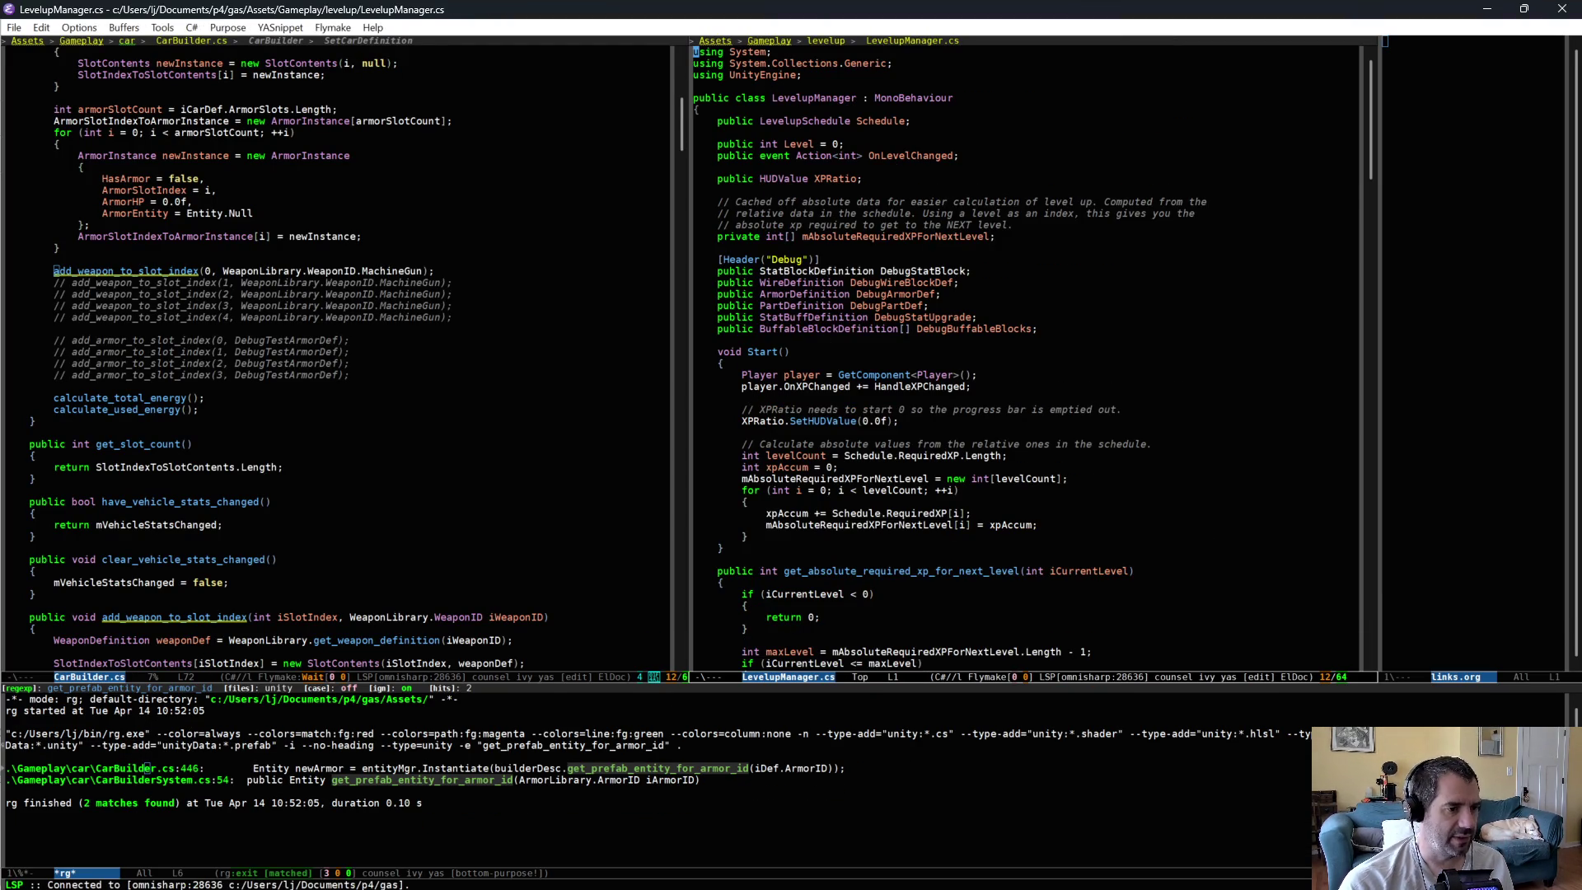
scroll(988, 659, down, 20)
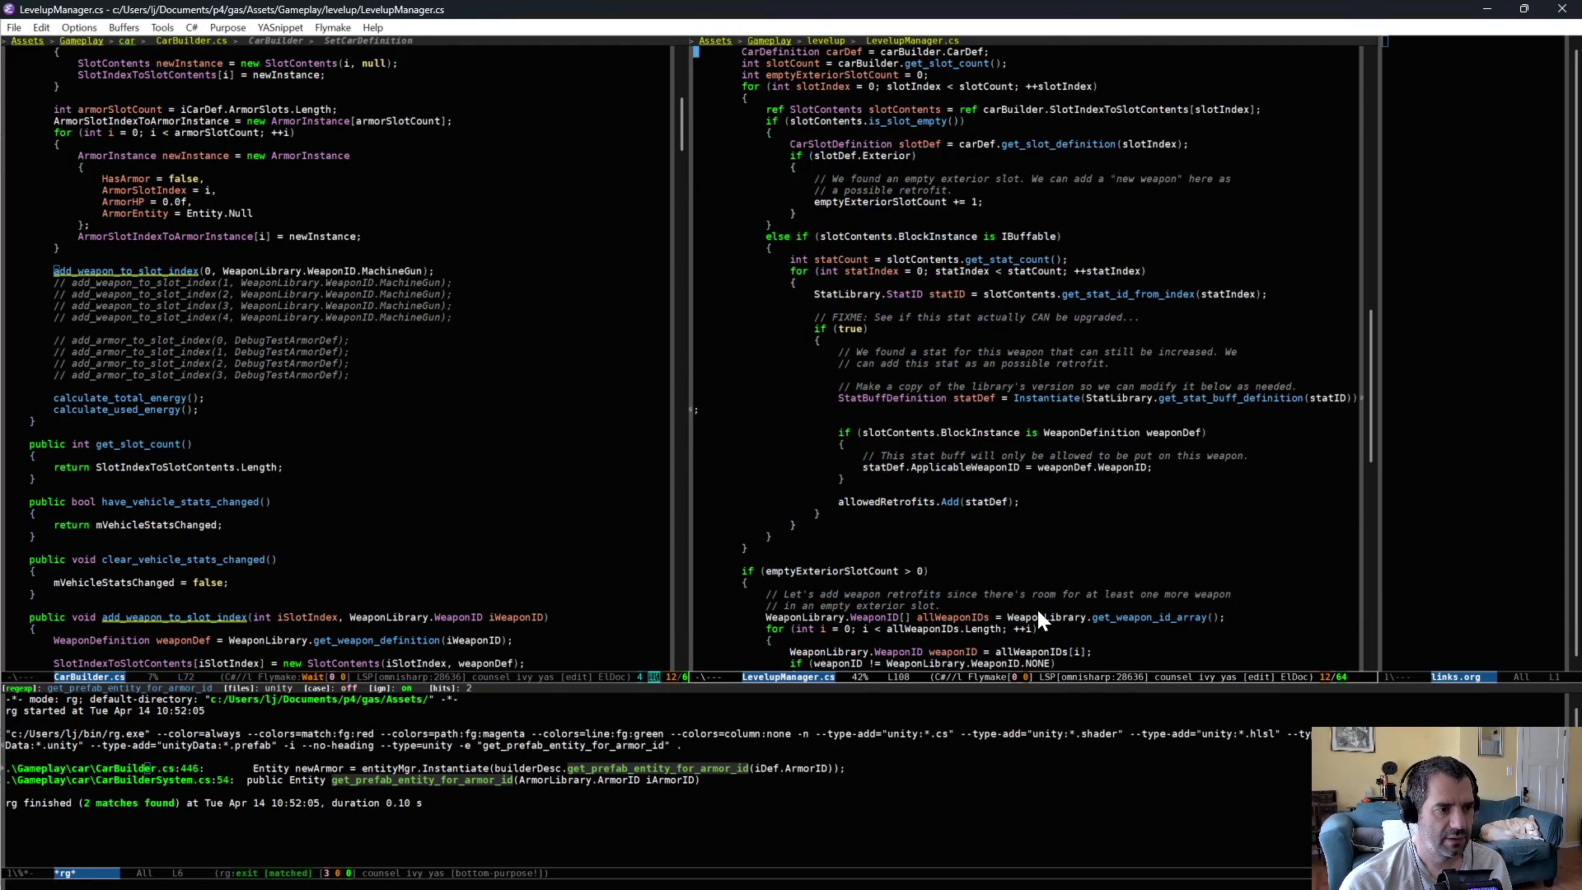
scroll(1036, 598, up, 5)
key(ctrl+alt+a)
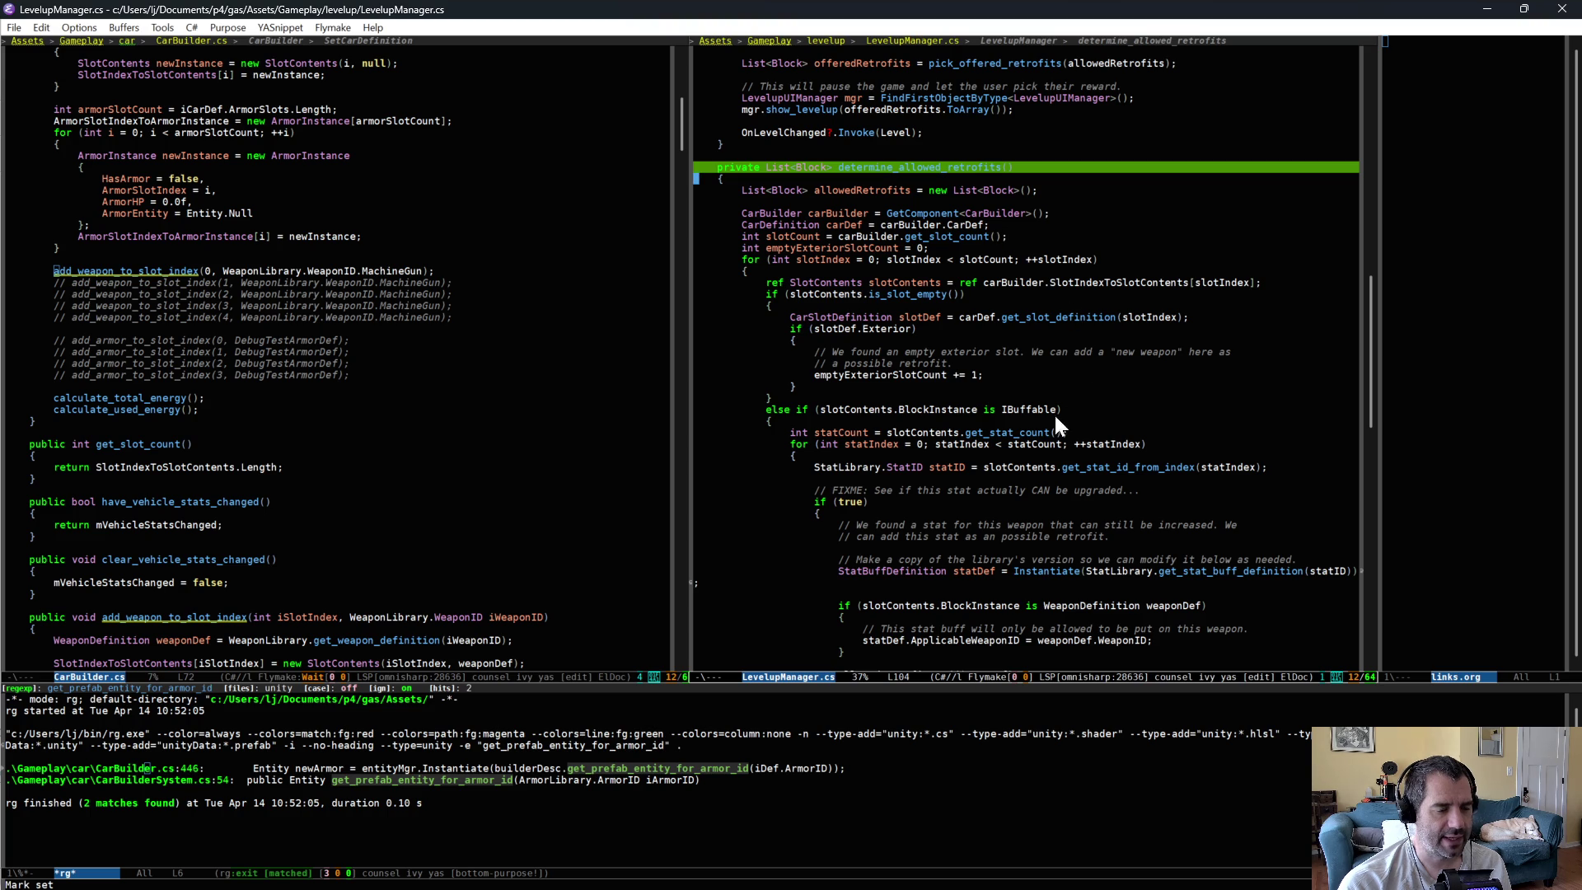
- Open Block.cs in the left window and look at the Block class fields
click(375, 340)
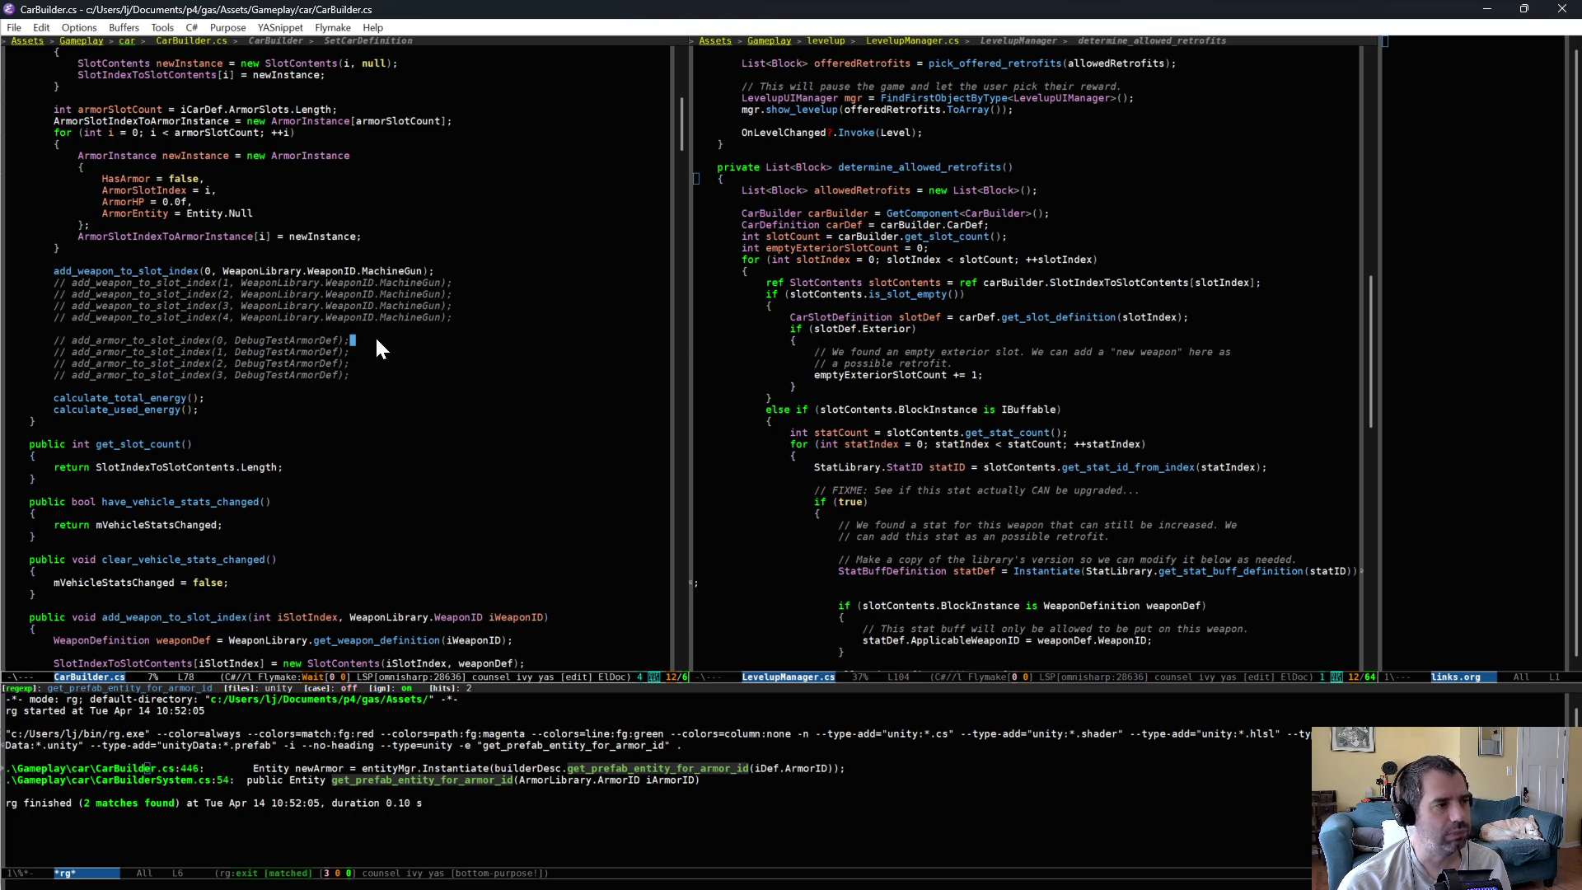
key(ctrl+x)
key(ctrl+f)
text(block)
key(Return)
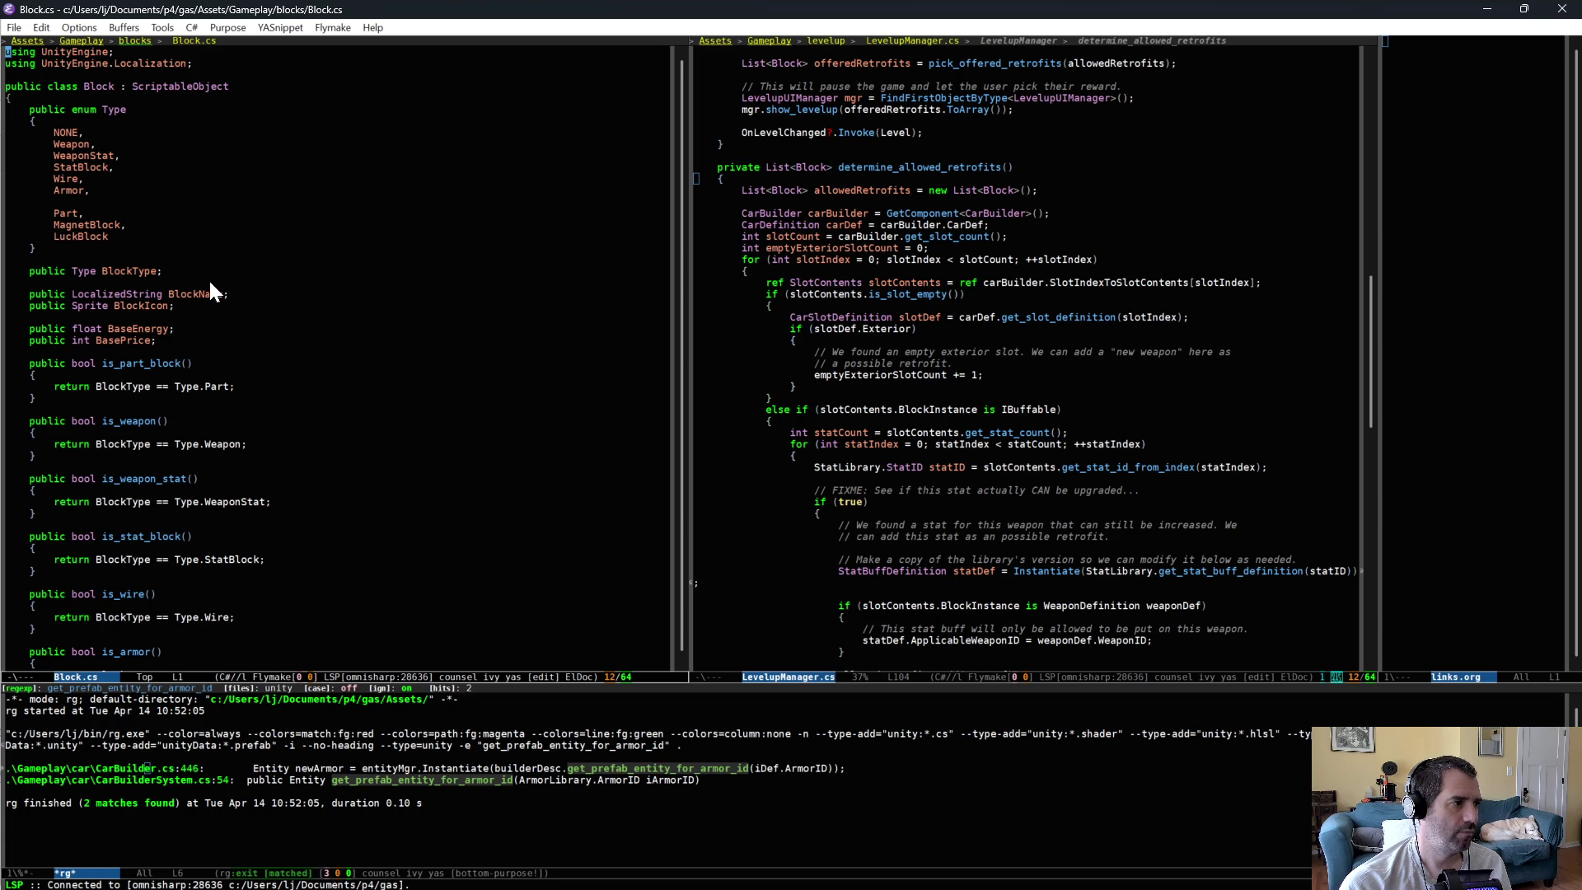
scroll(272, 313, down, 2)
click(227, 201)
click(257, 221)
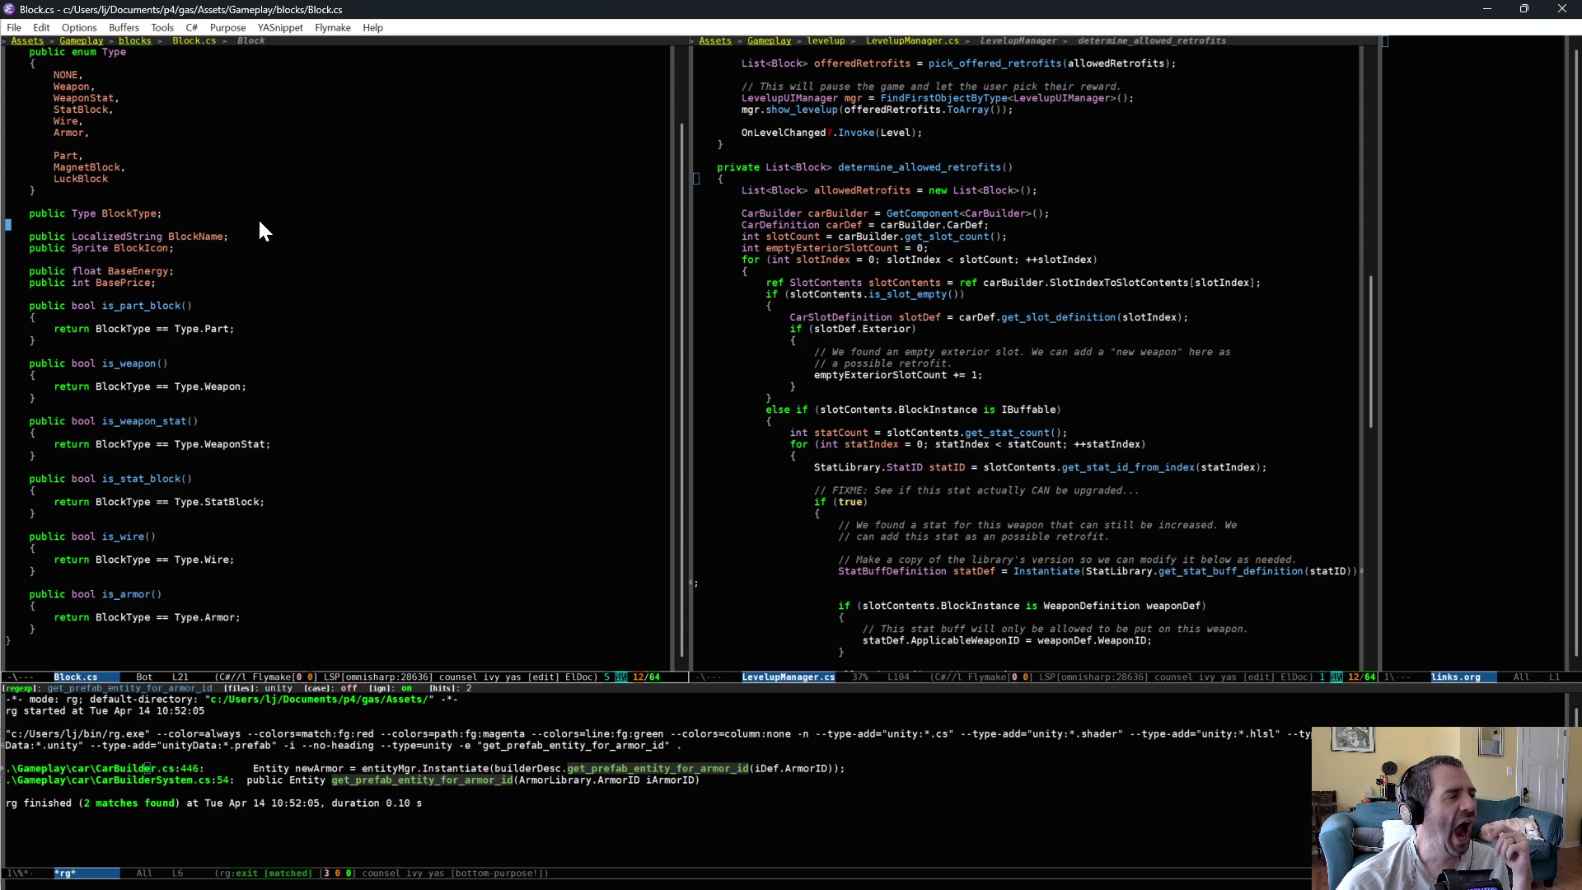
- Trace the retrofit slot loop in LevelupManager.cs down to the IBuffable check
key(ctrl+alt+f)
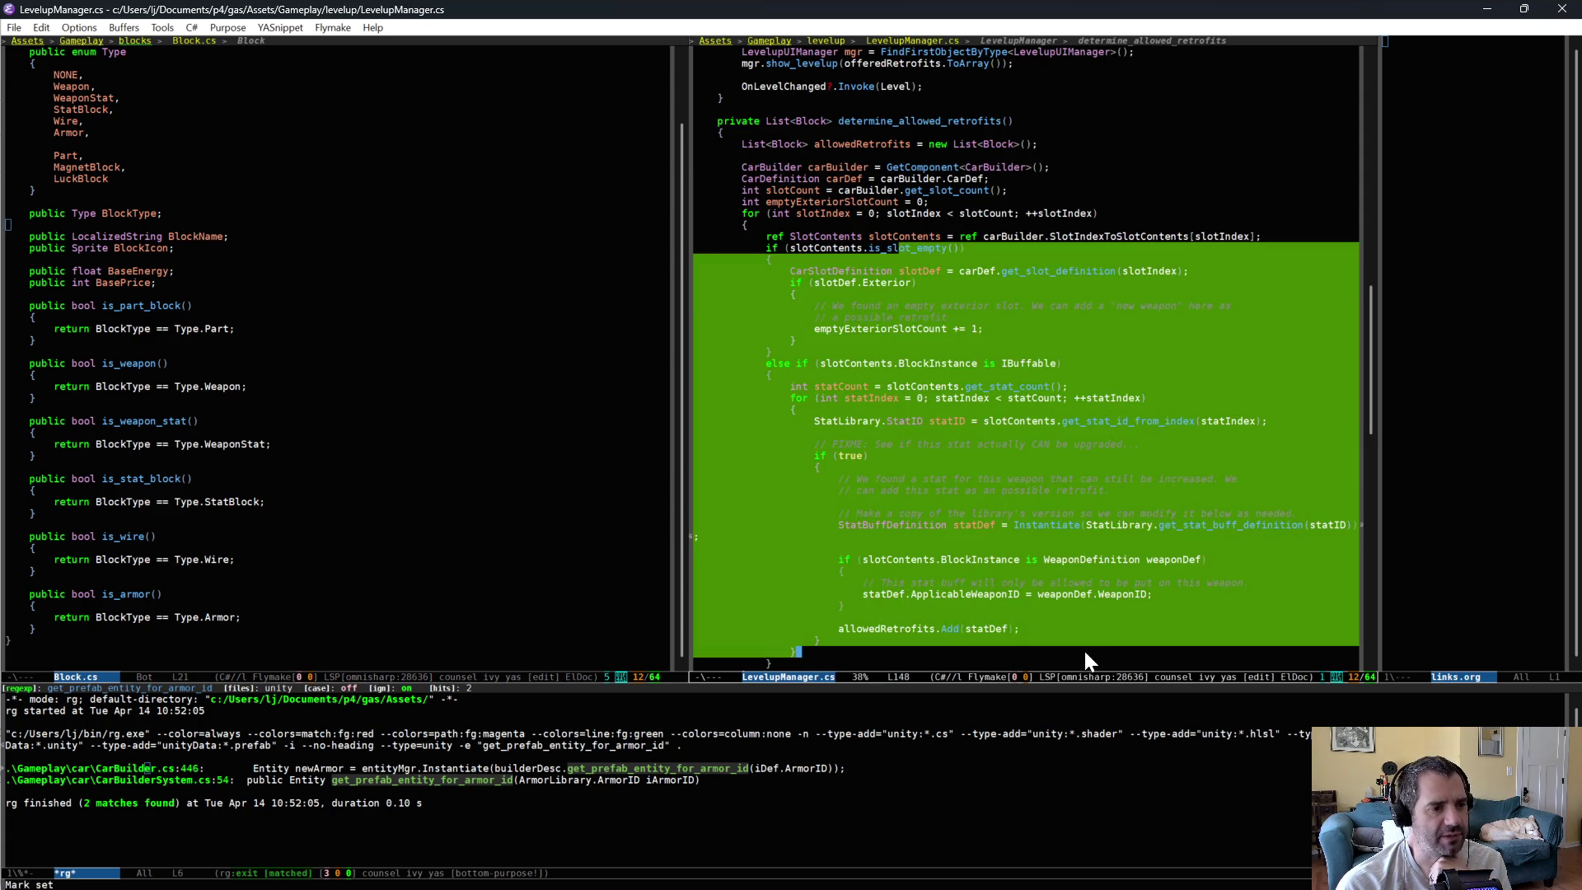
key(ctrl+alt+b)
scroll(1026, 358, down, 3)
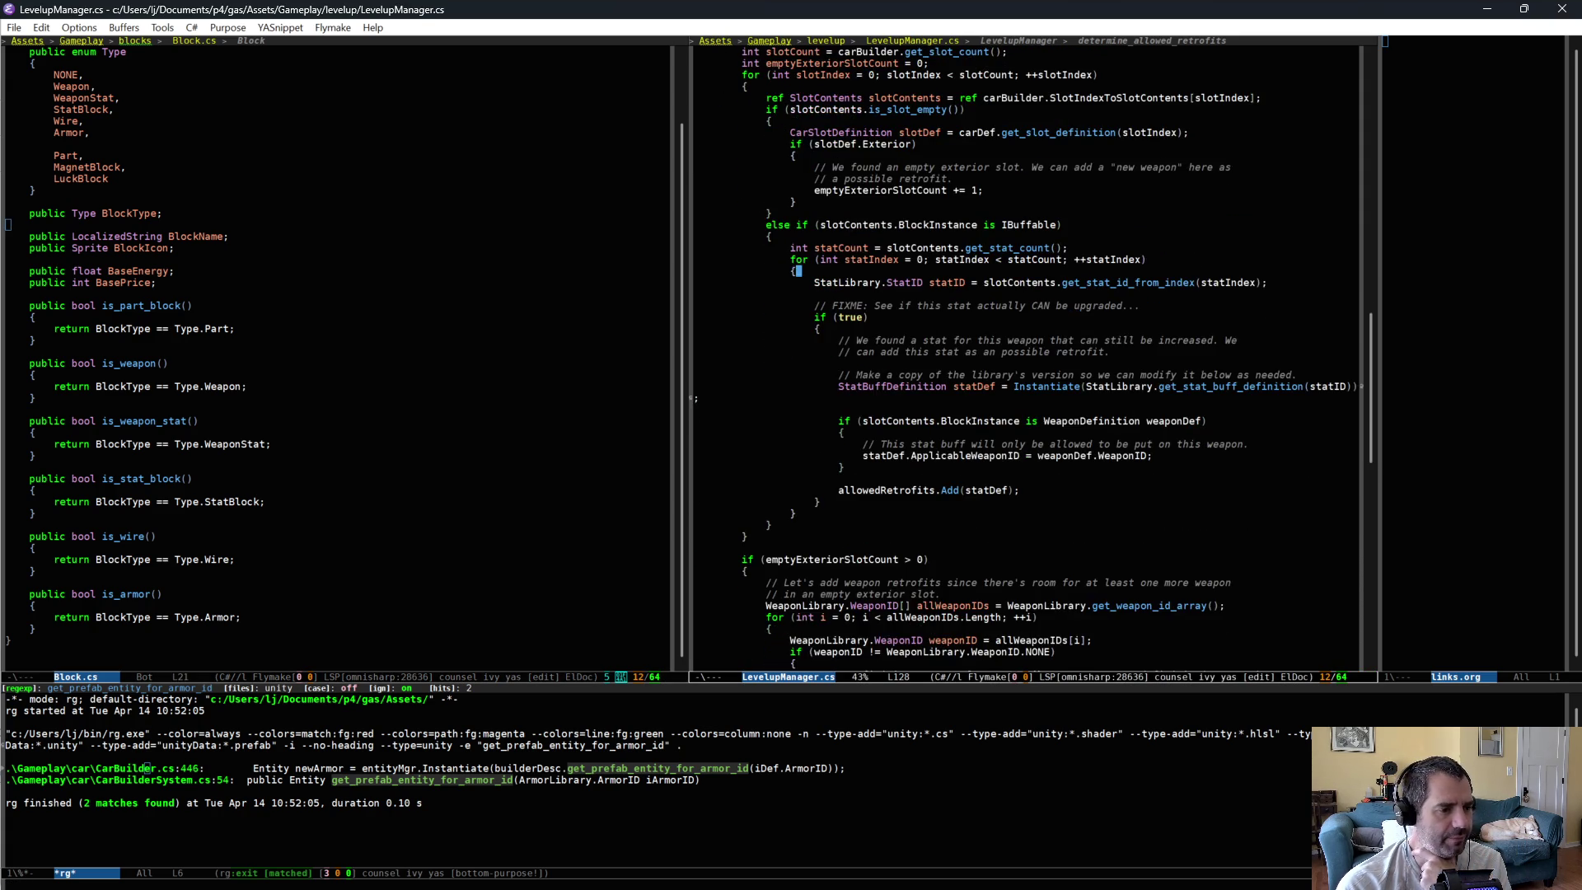
scroll(948, 407, up, 2)
click(900, 201)
scroll(900, 201, up, 2)
right_click(992, 532)
click(984, 346)
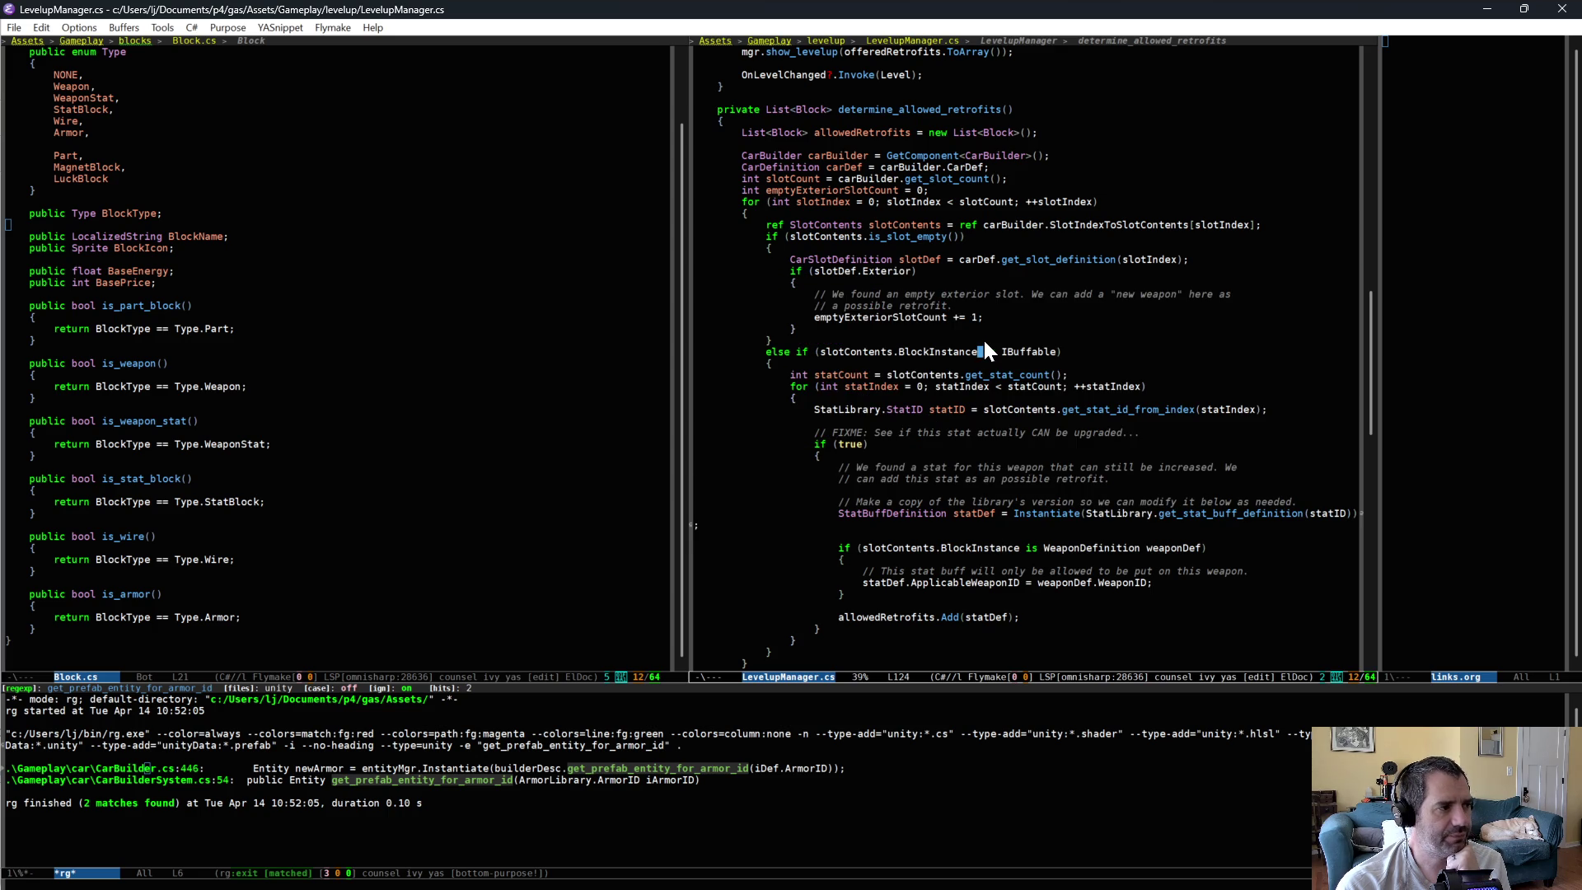
click(141, 214)
- Compare the Luck, Magnet and RammingDamage buffable block definitions in the blocks folder
key(alt+Tab)
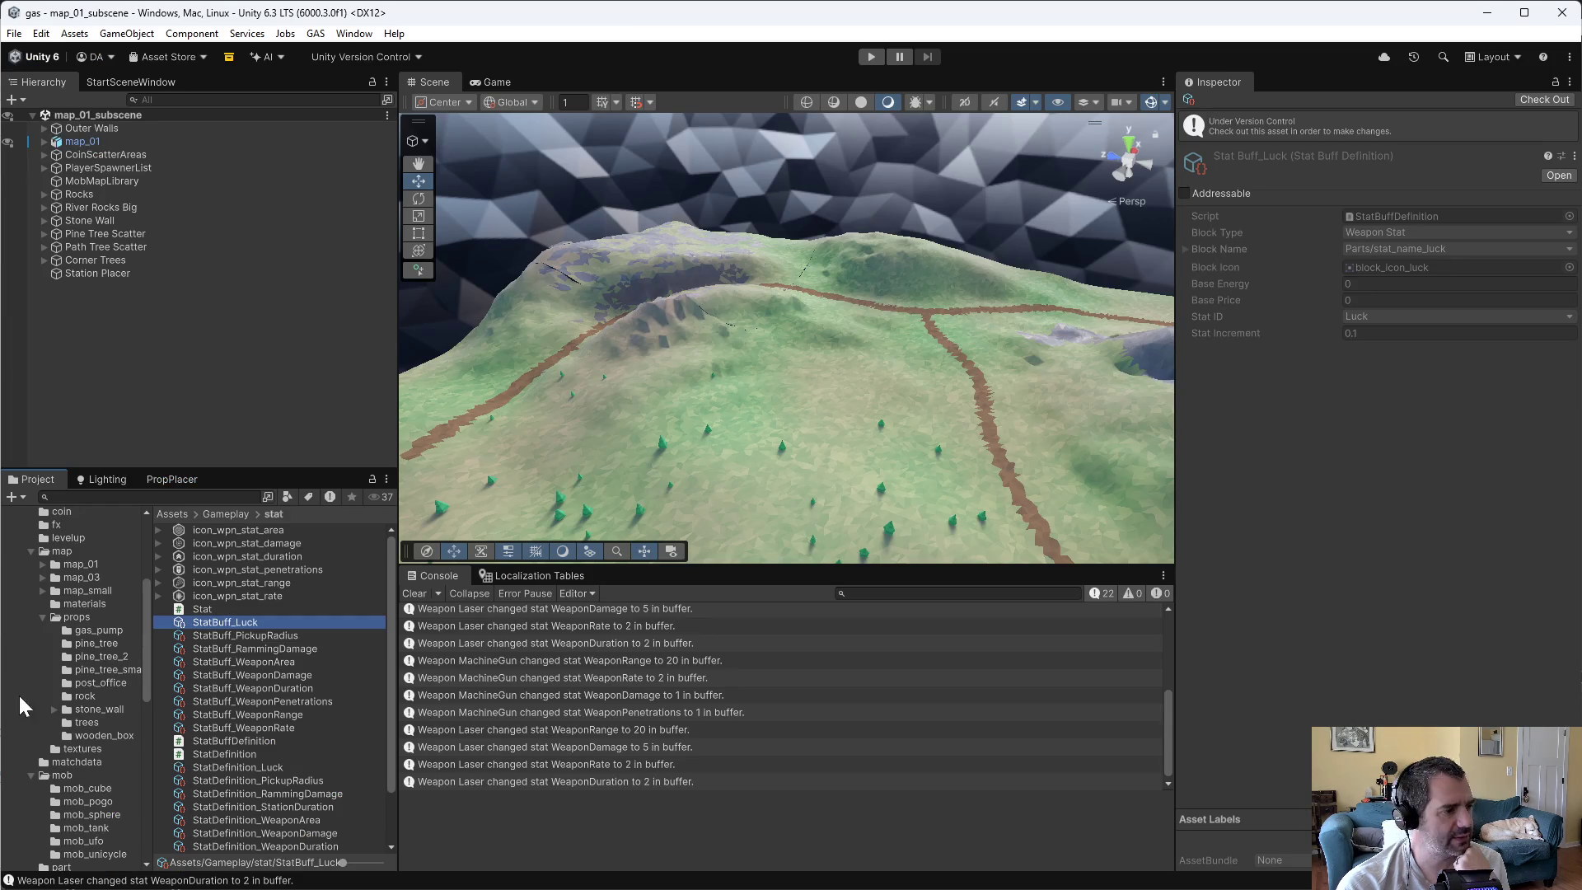
scroll(103, 642, up, 5)
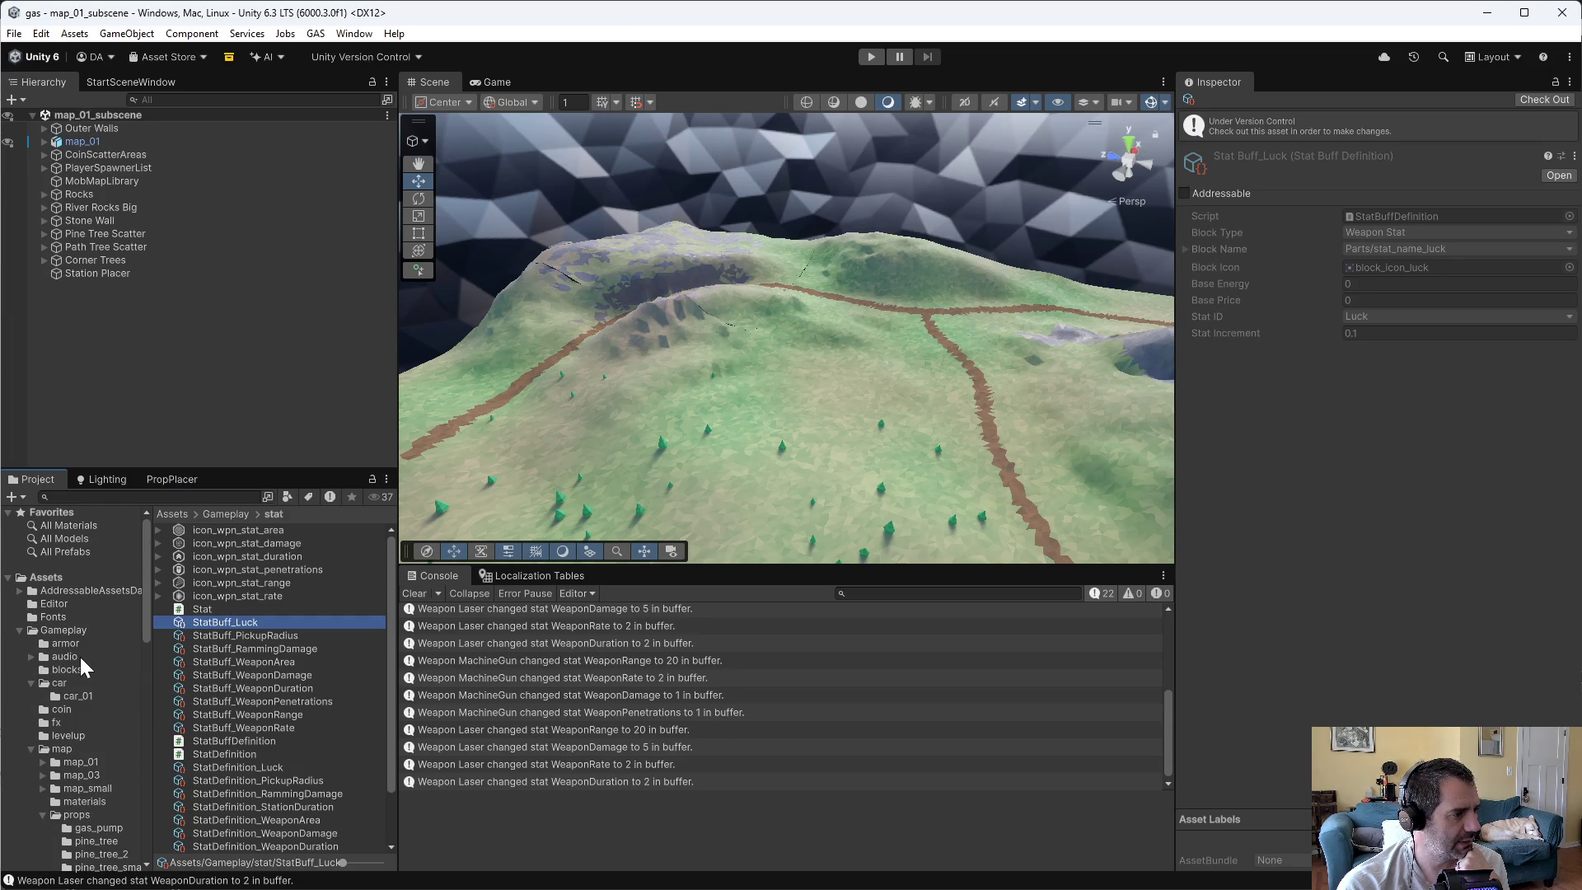
click(79, 669)
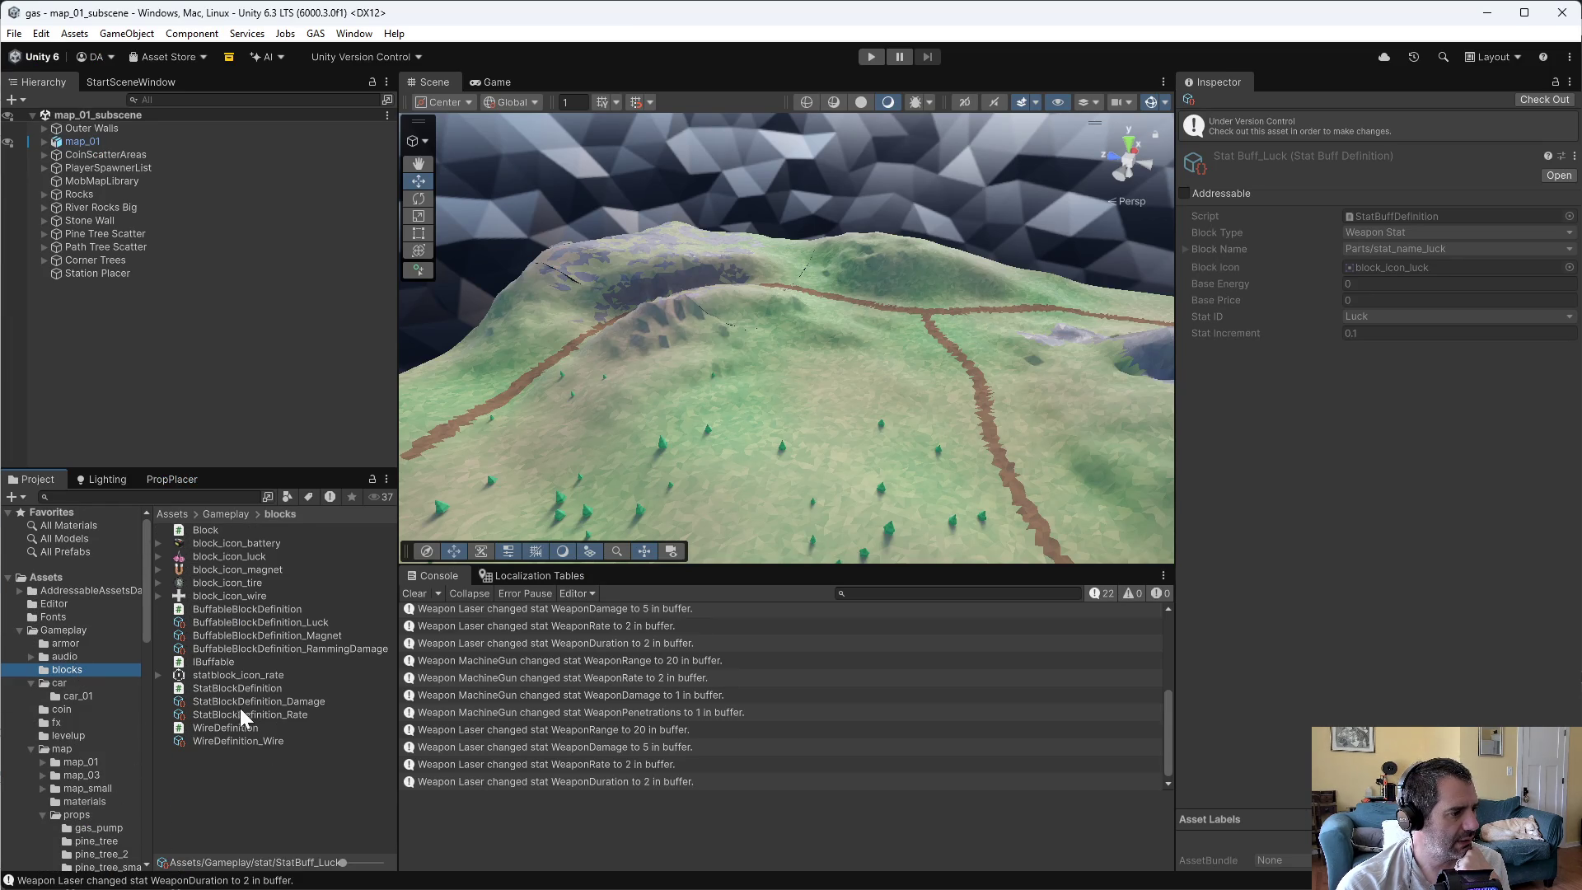
click(288, 624)
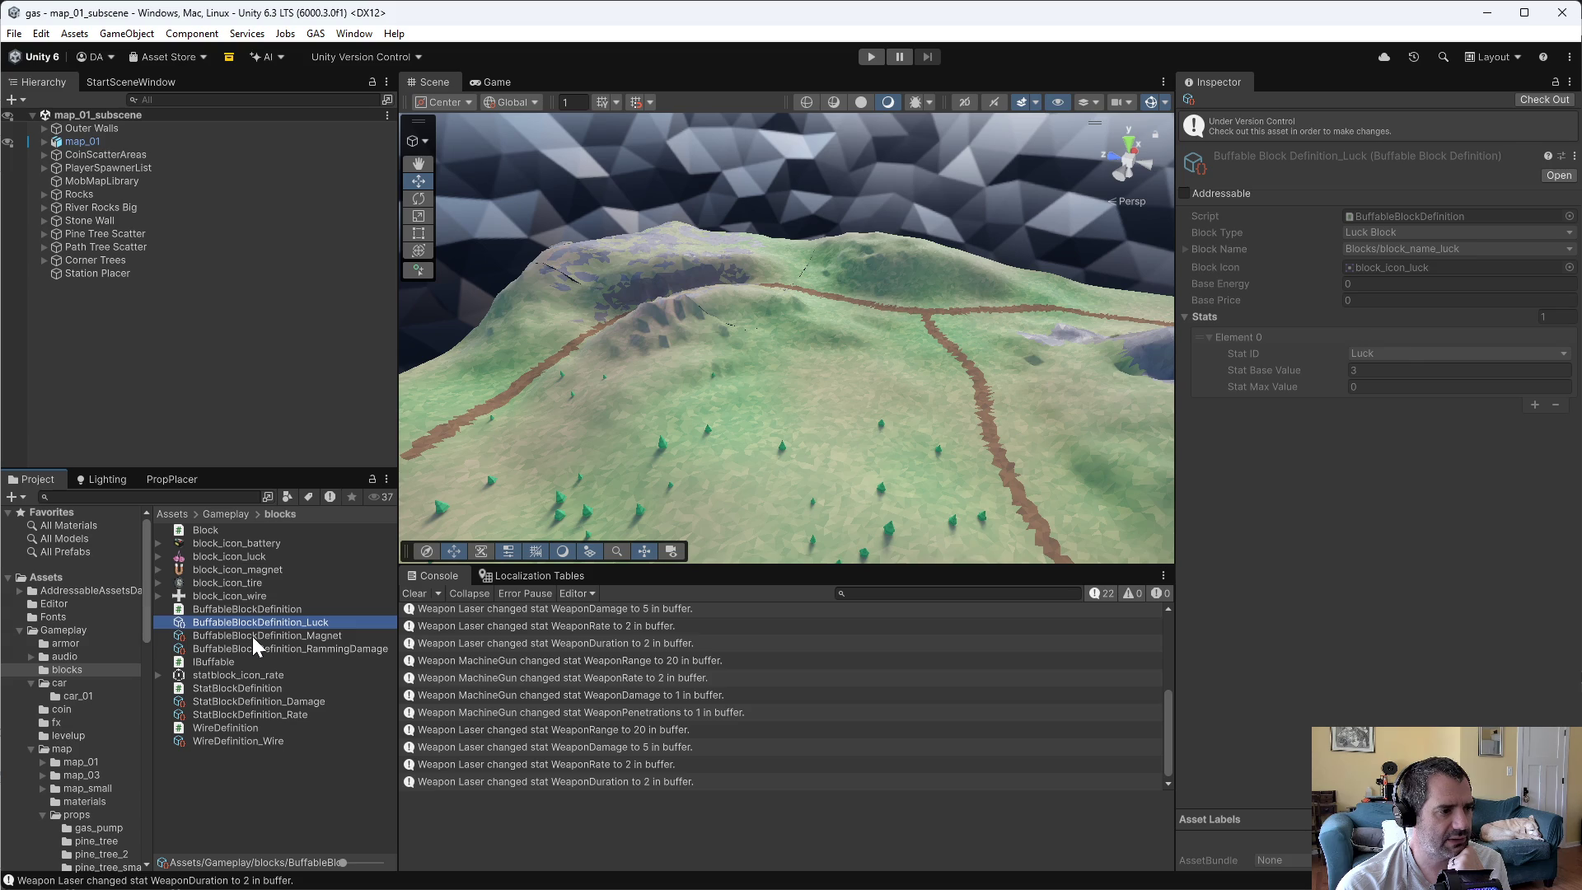
click(252, 636)
click(267, 647)
click(265, 619)
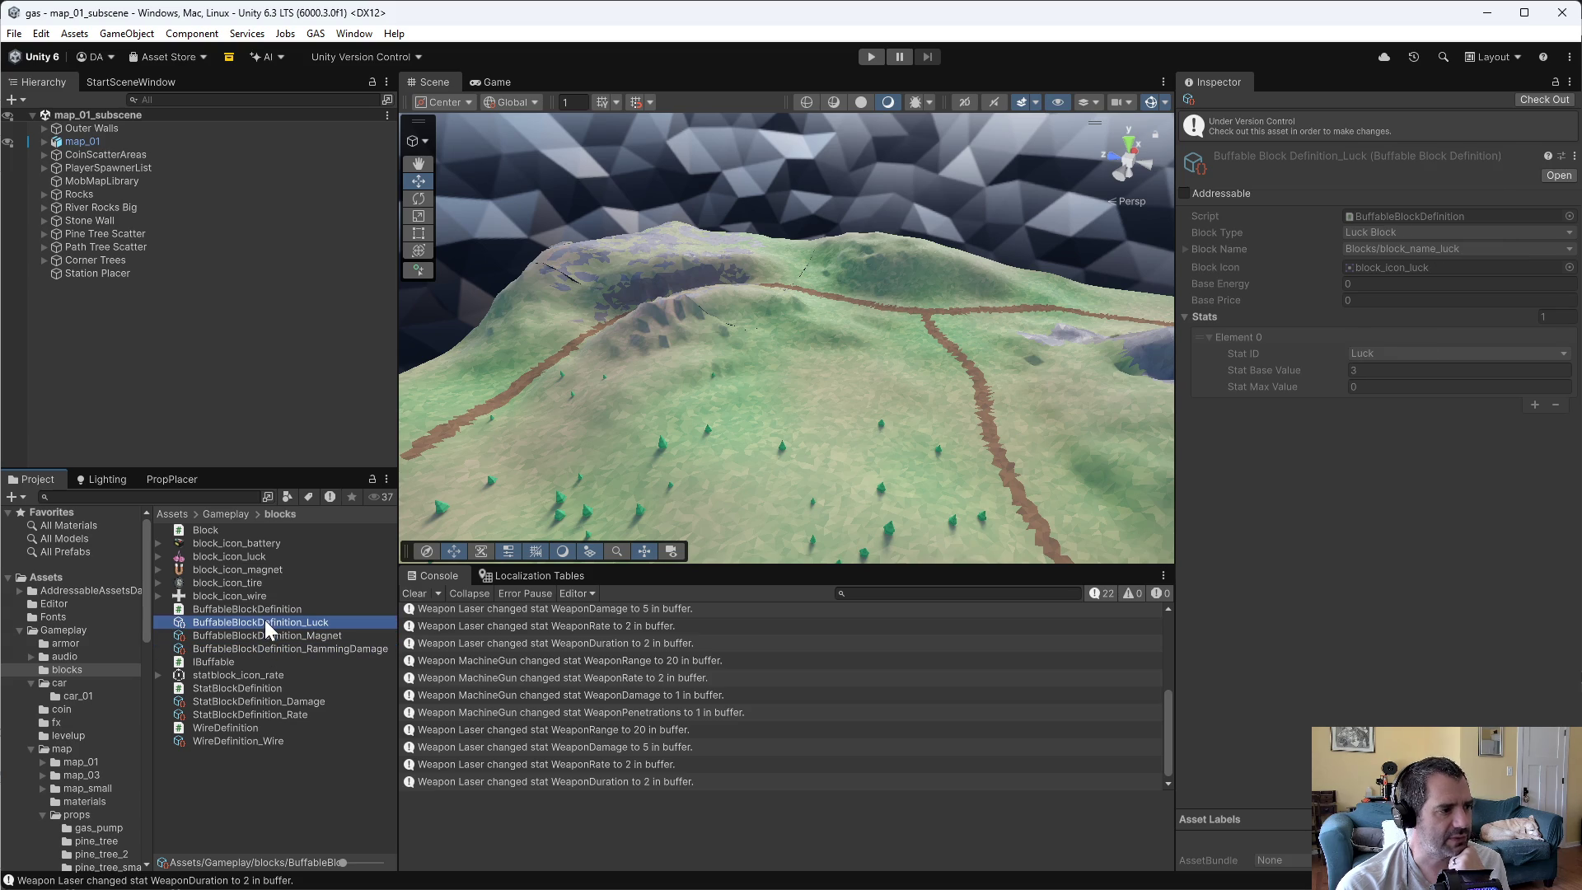
click(269, 631)
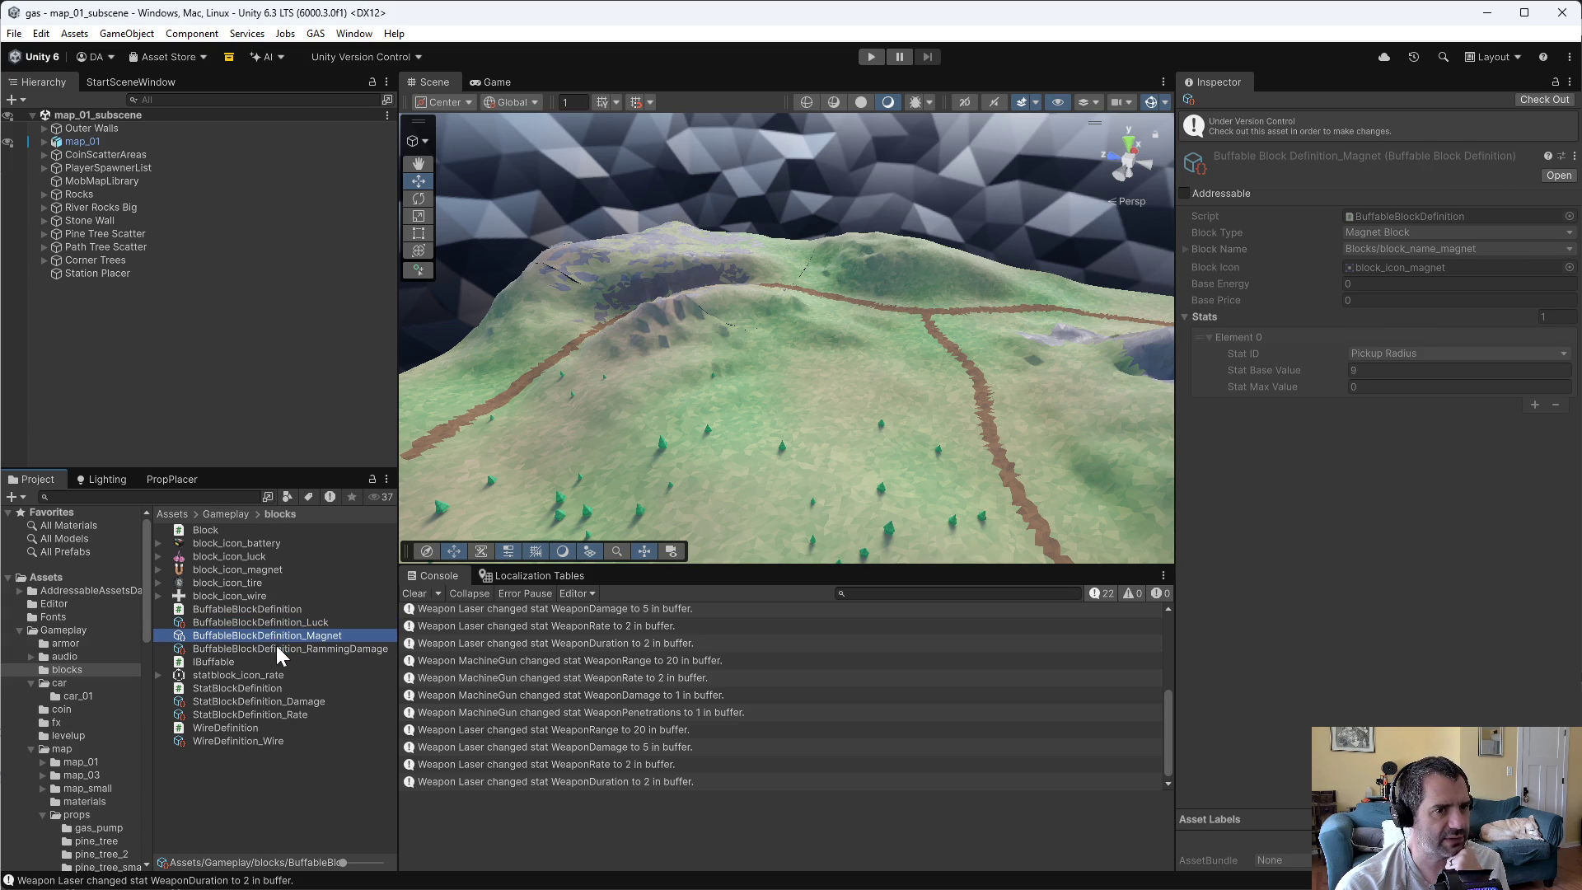
click(275, 645)
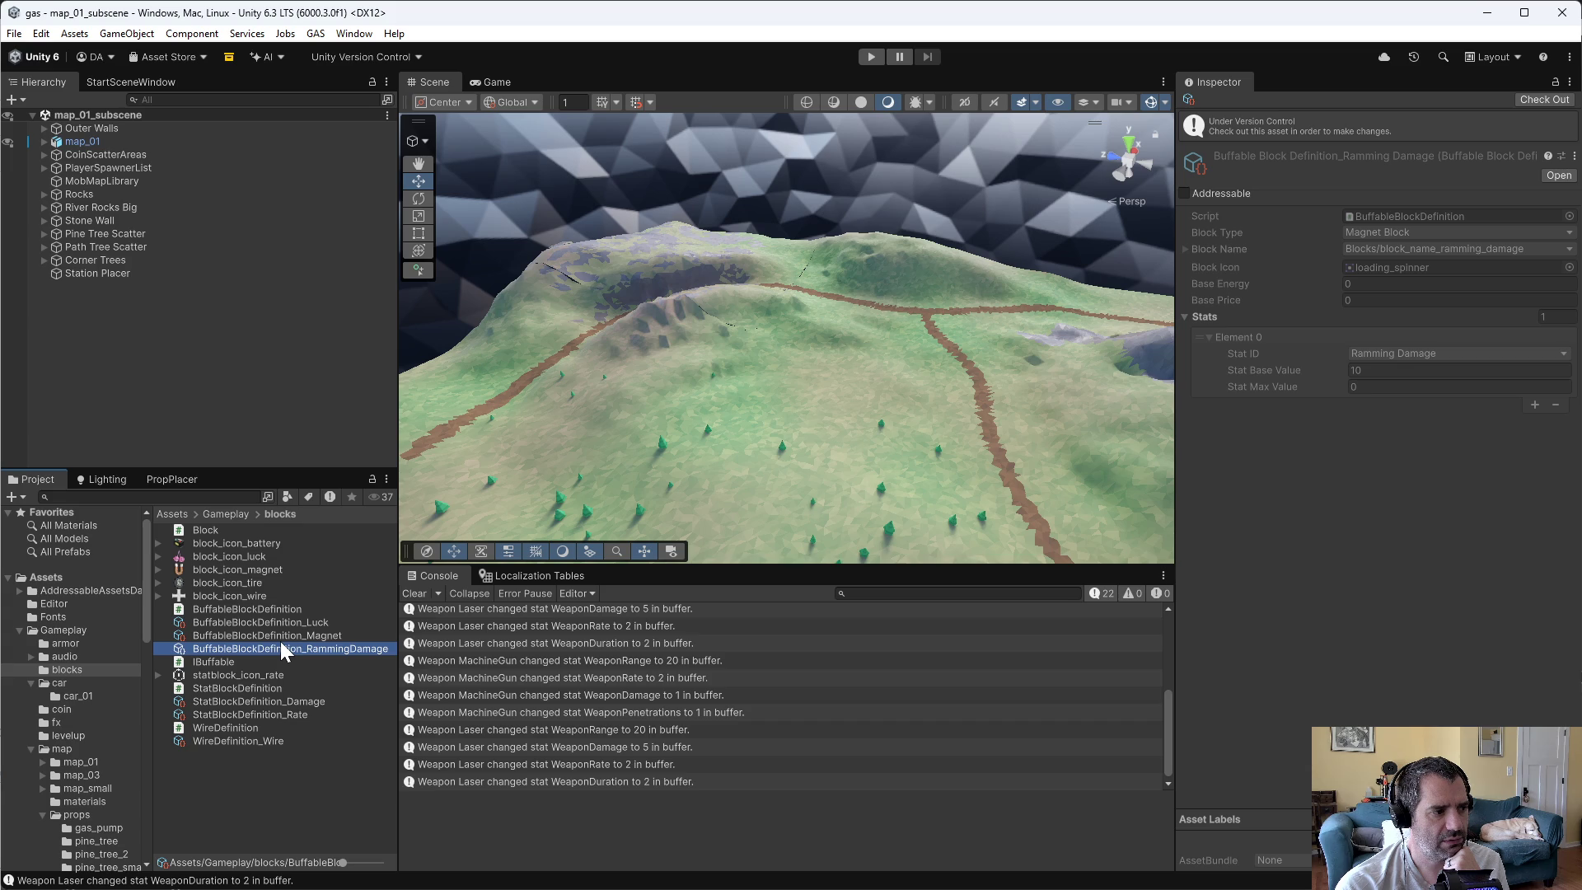
- Look at the IBuffable script, reselect BuffableBlockDefinition_RammingDamage and check it out
click(292, 633)
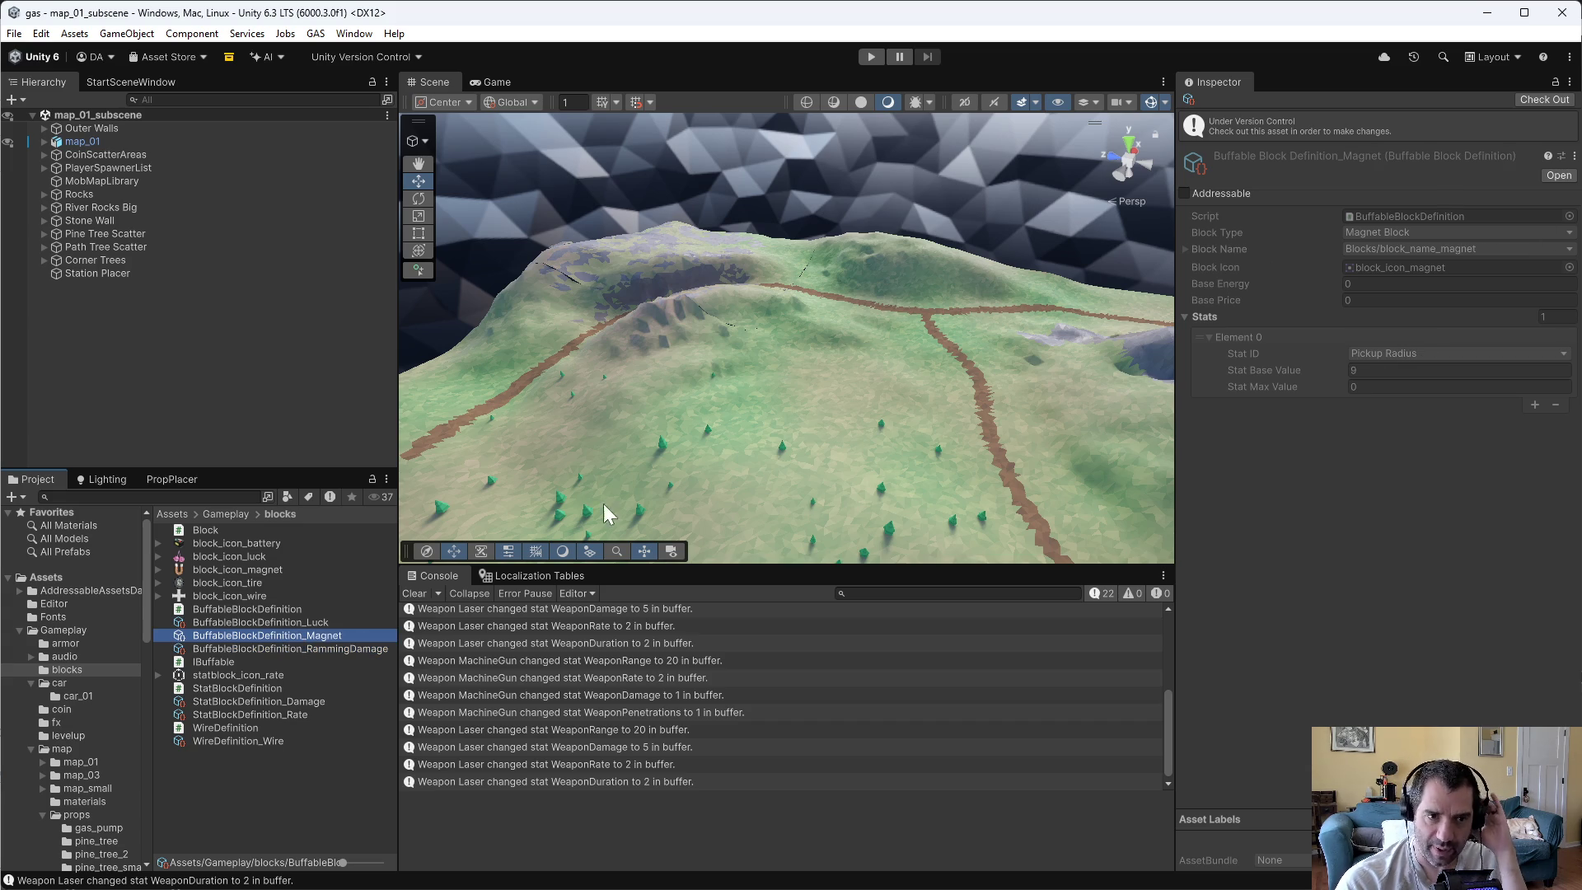
click(353, 657)
click(338, 649)
click(315, 636)
click(303, 622)
click(302, 636)
click(313, 649)
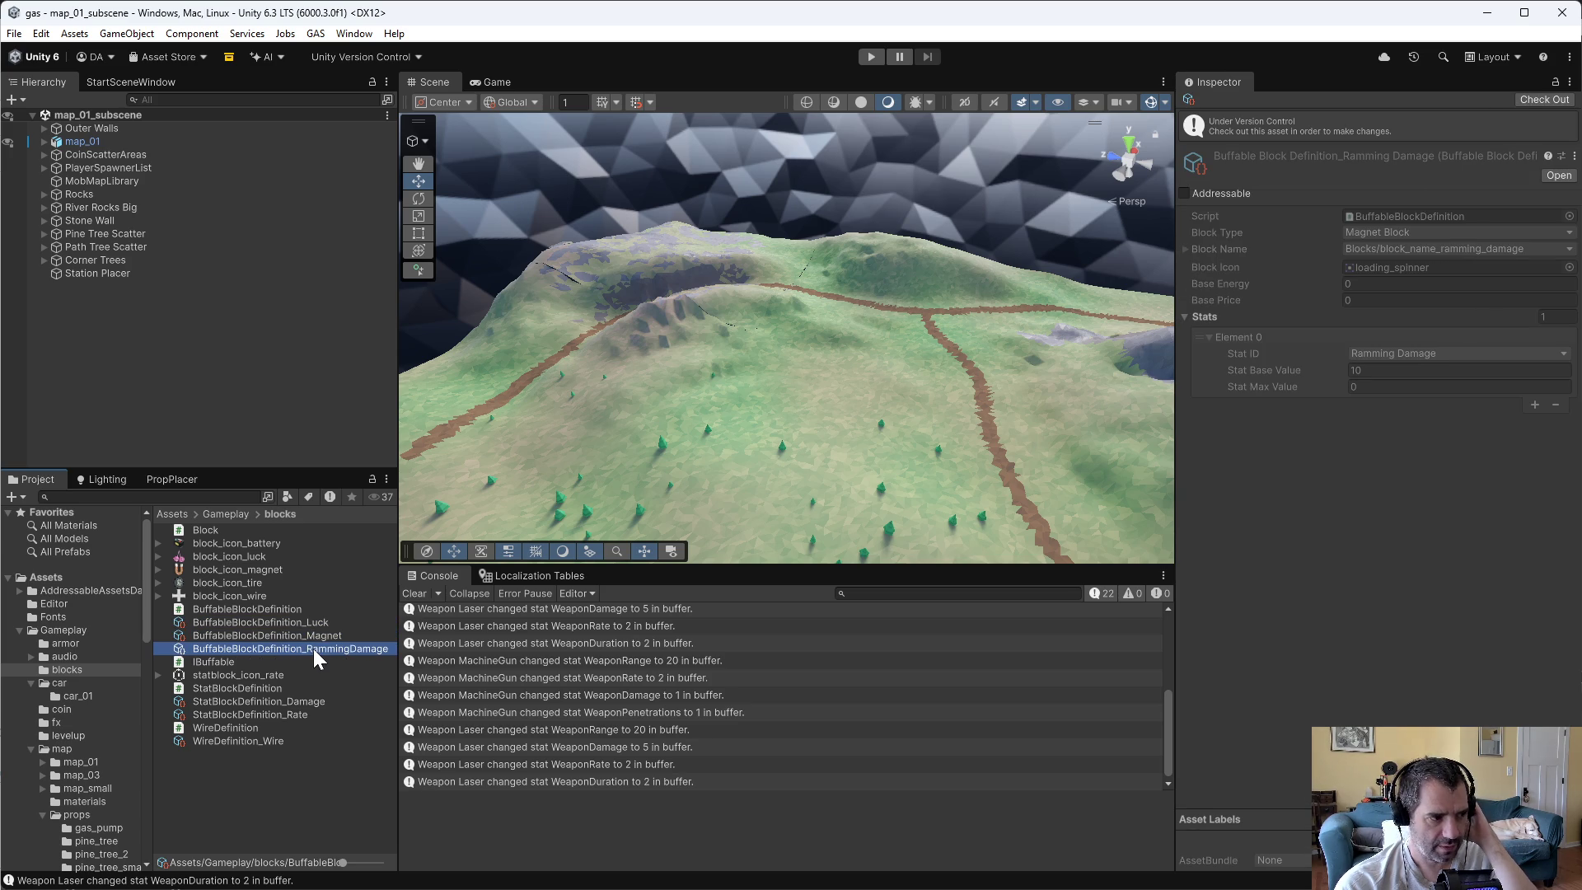
click(1557, 100)
click(1401, 199)
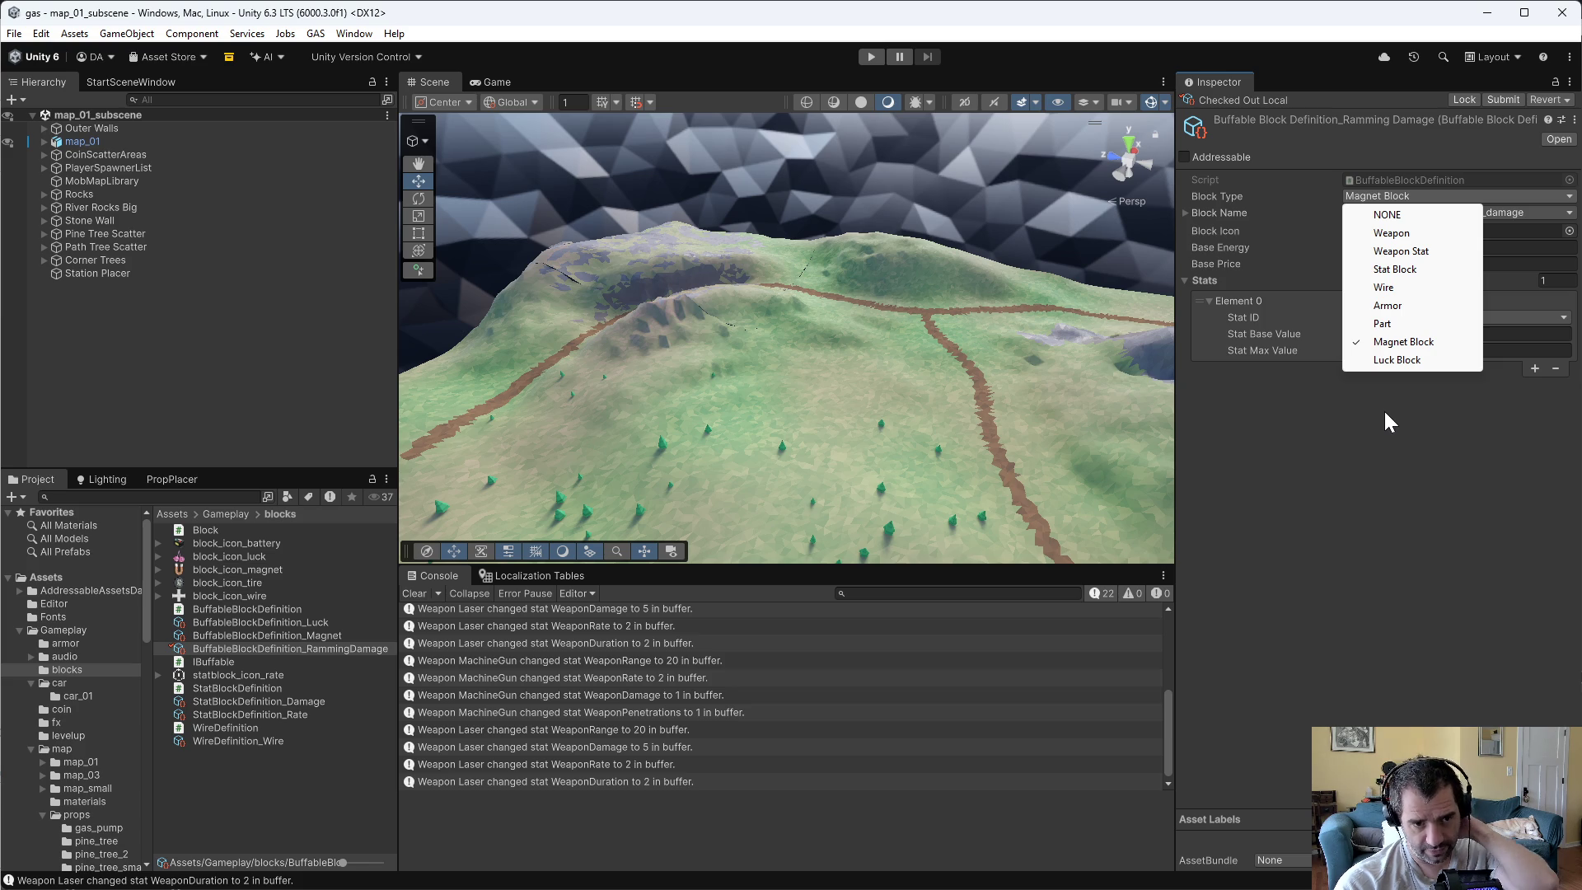
- Leave RammingDamage's Block Type on Magnet Block and switch back to Emacs
click(1385, 455)
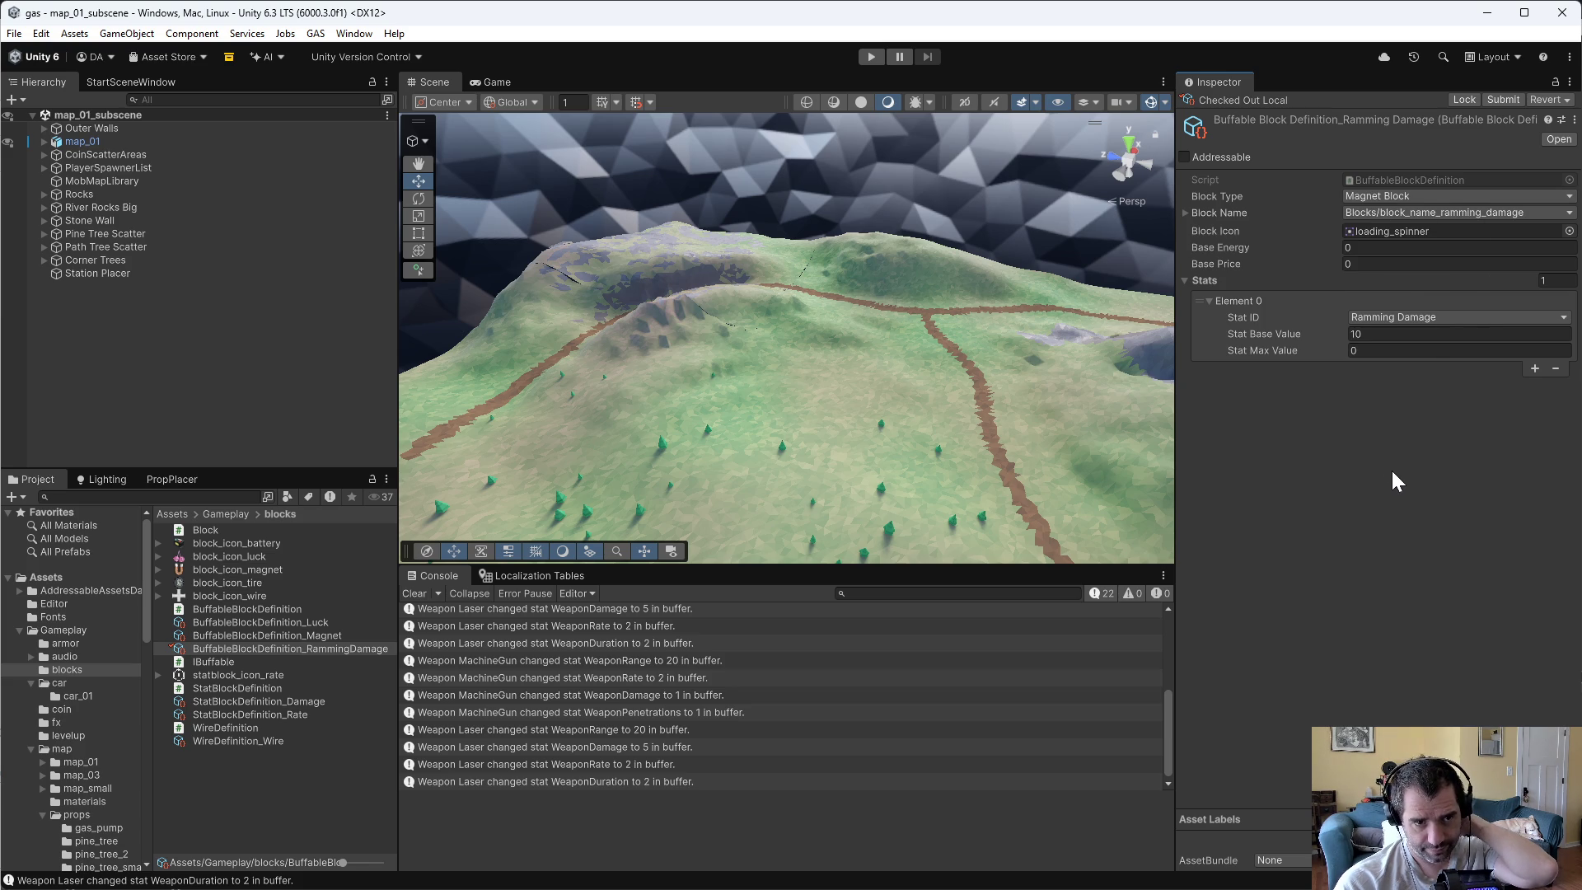
click(1386, 200)
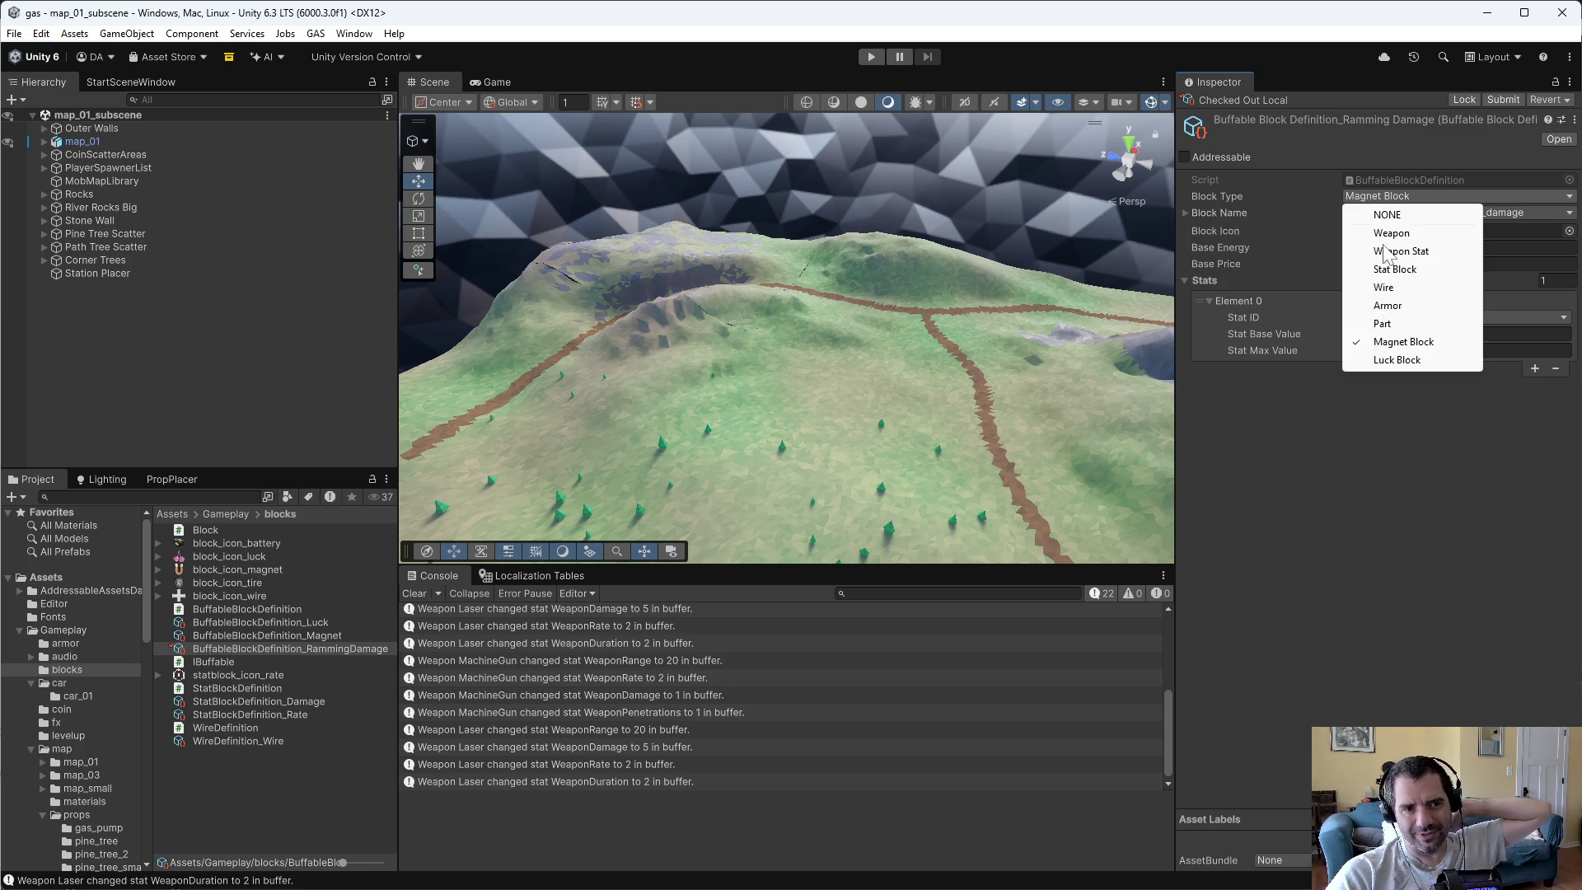
click(1380, 456)
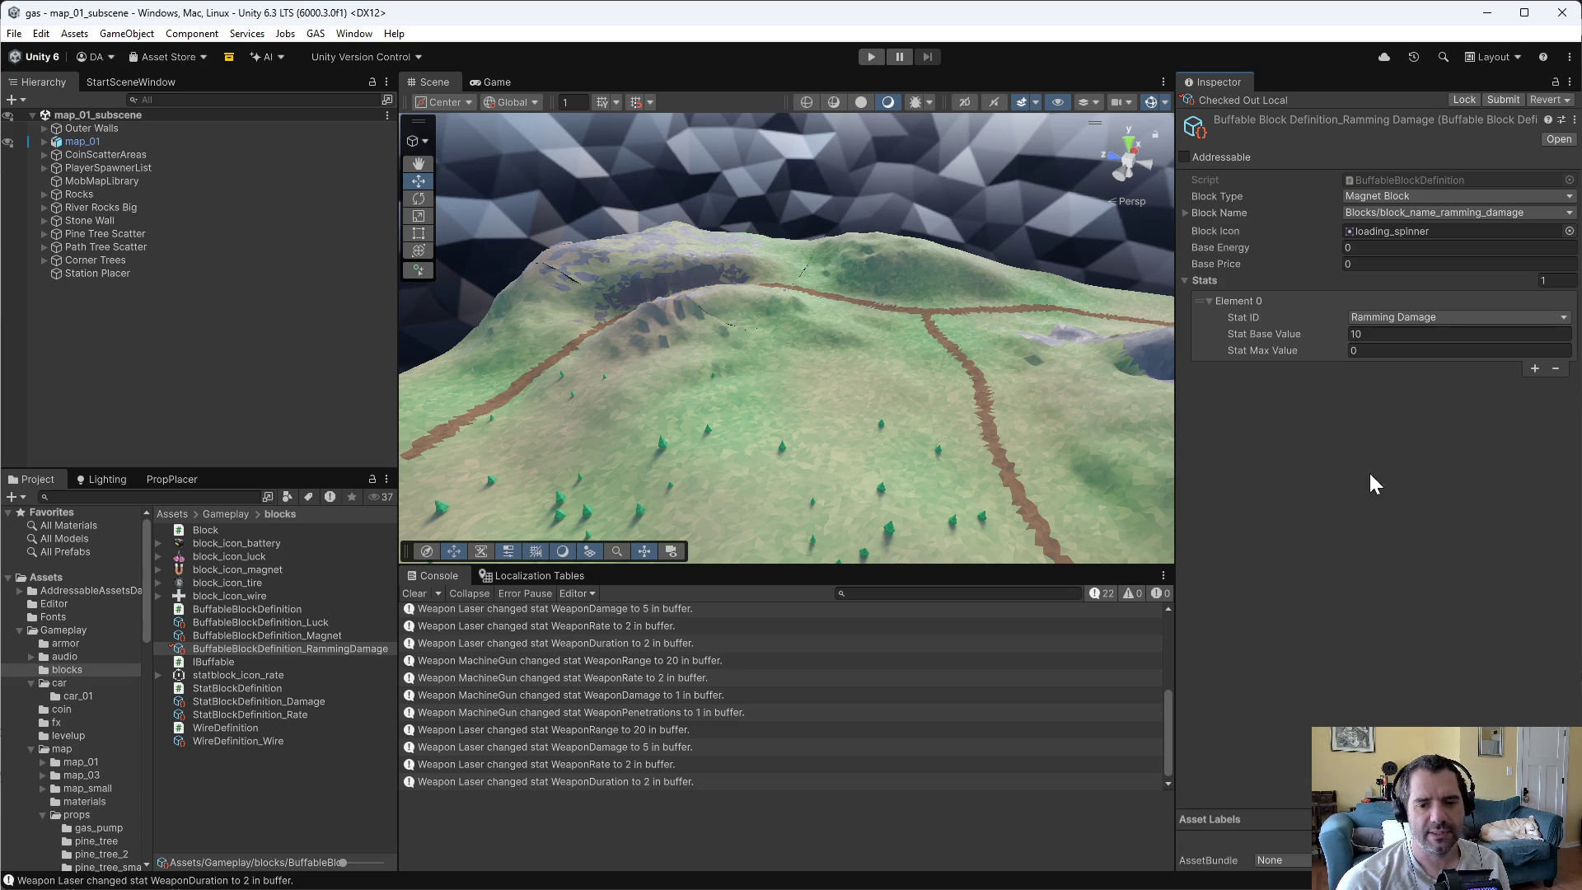
key(alt+Tab)
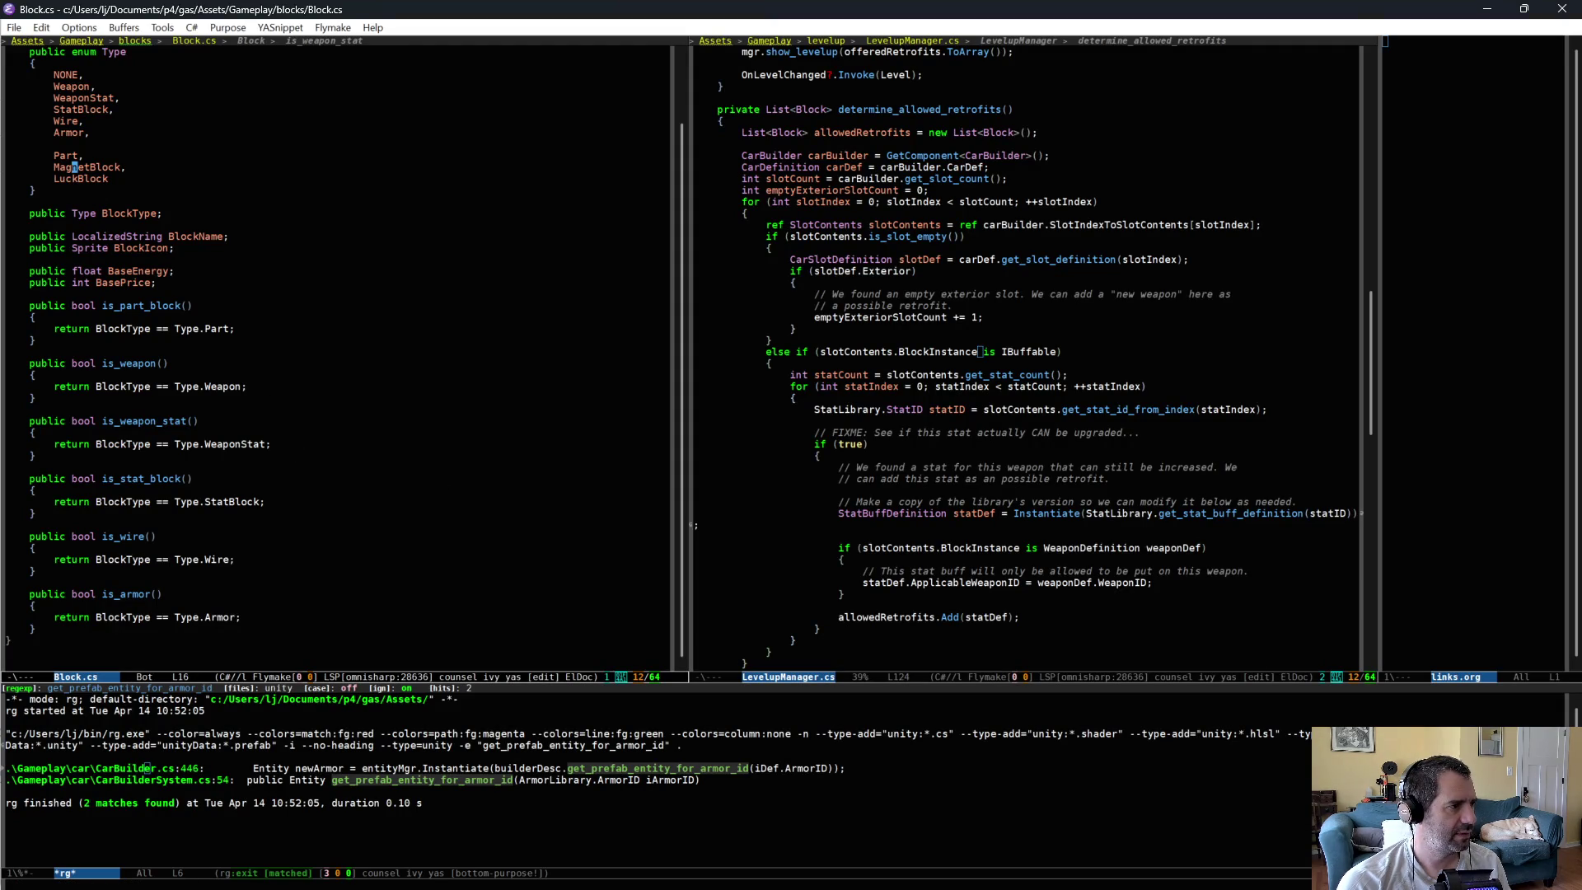
- Run rg symbol searches for MagnetBlock and LuckBlock, each found only in Block.cs
key(ctrl+c)
key(s)
key(d)
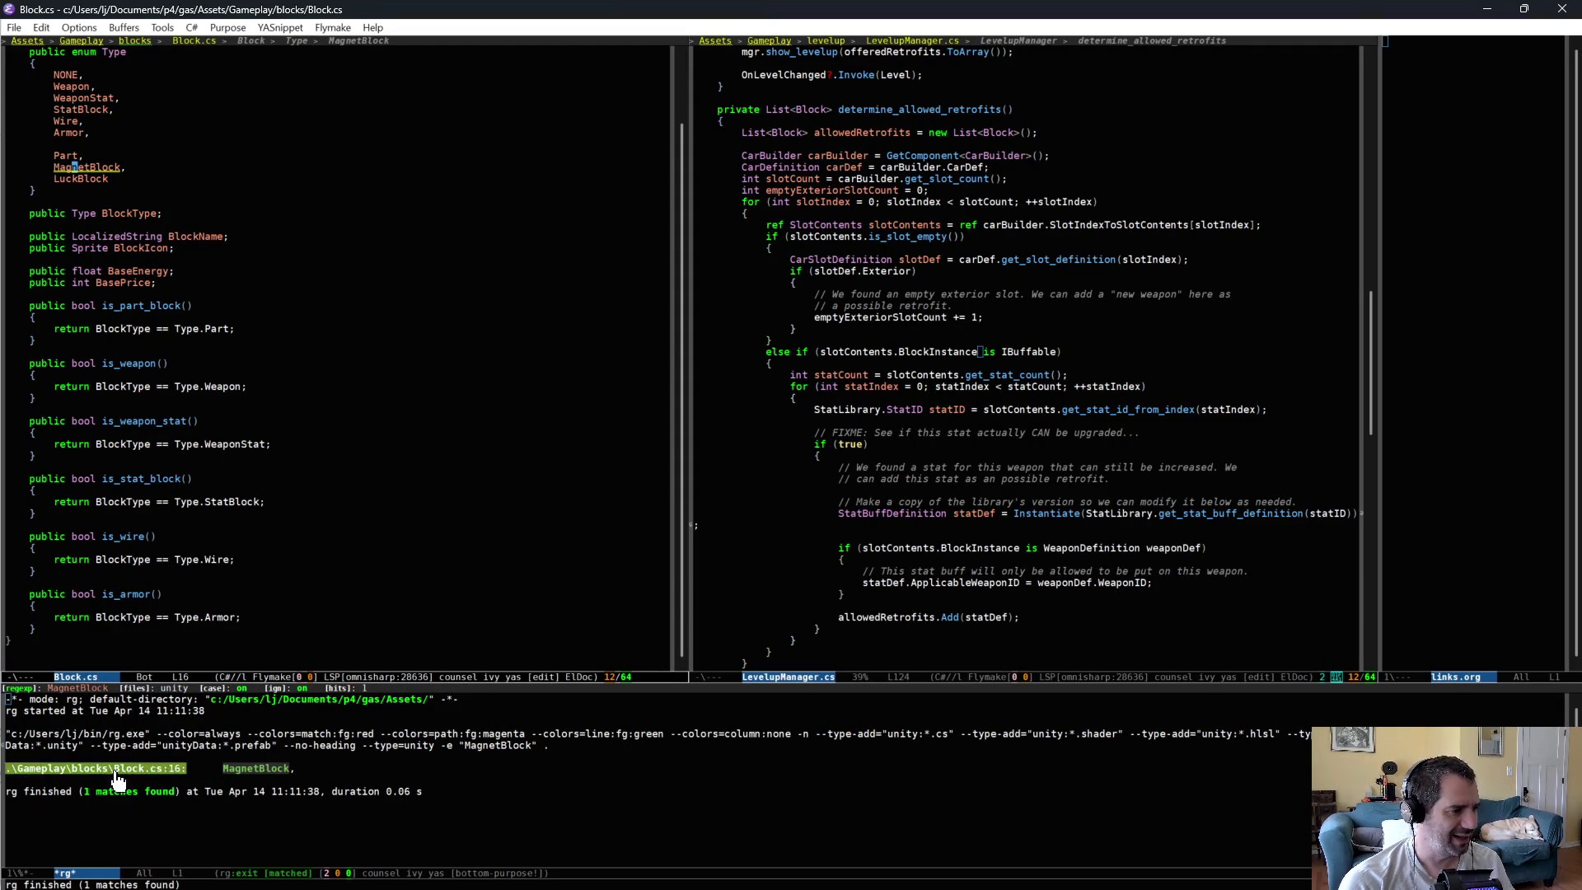
key(Down)
key(ctrl+c)
key(s)
key(d)
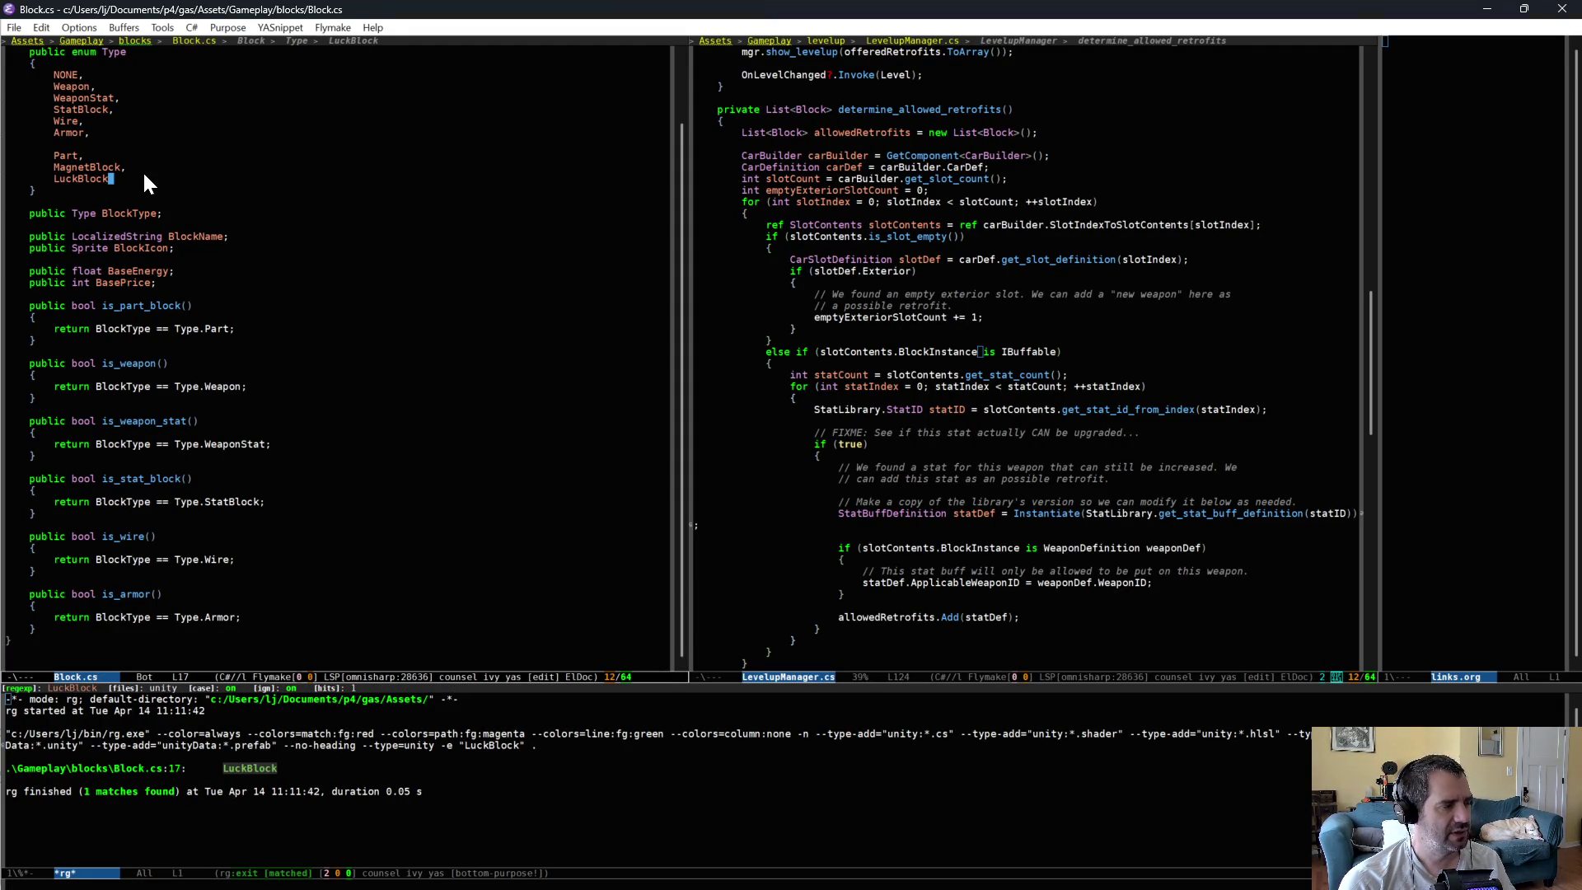
key(ctrl+e)
key(alt+Tab)
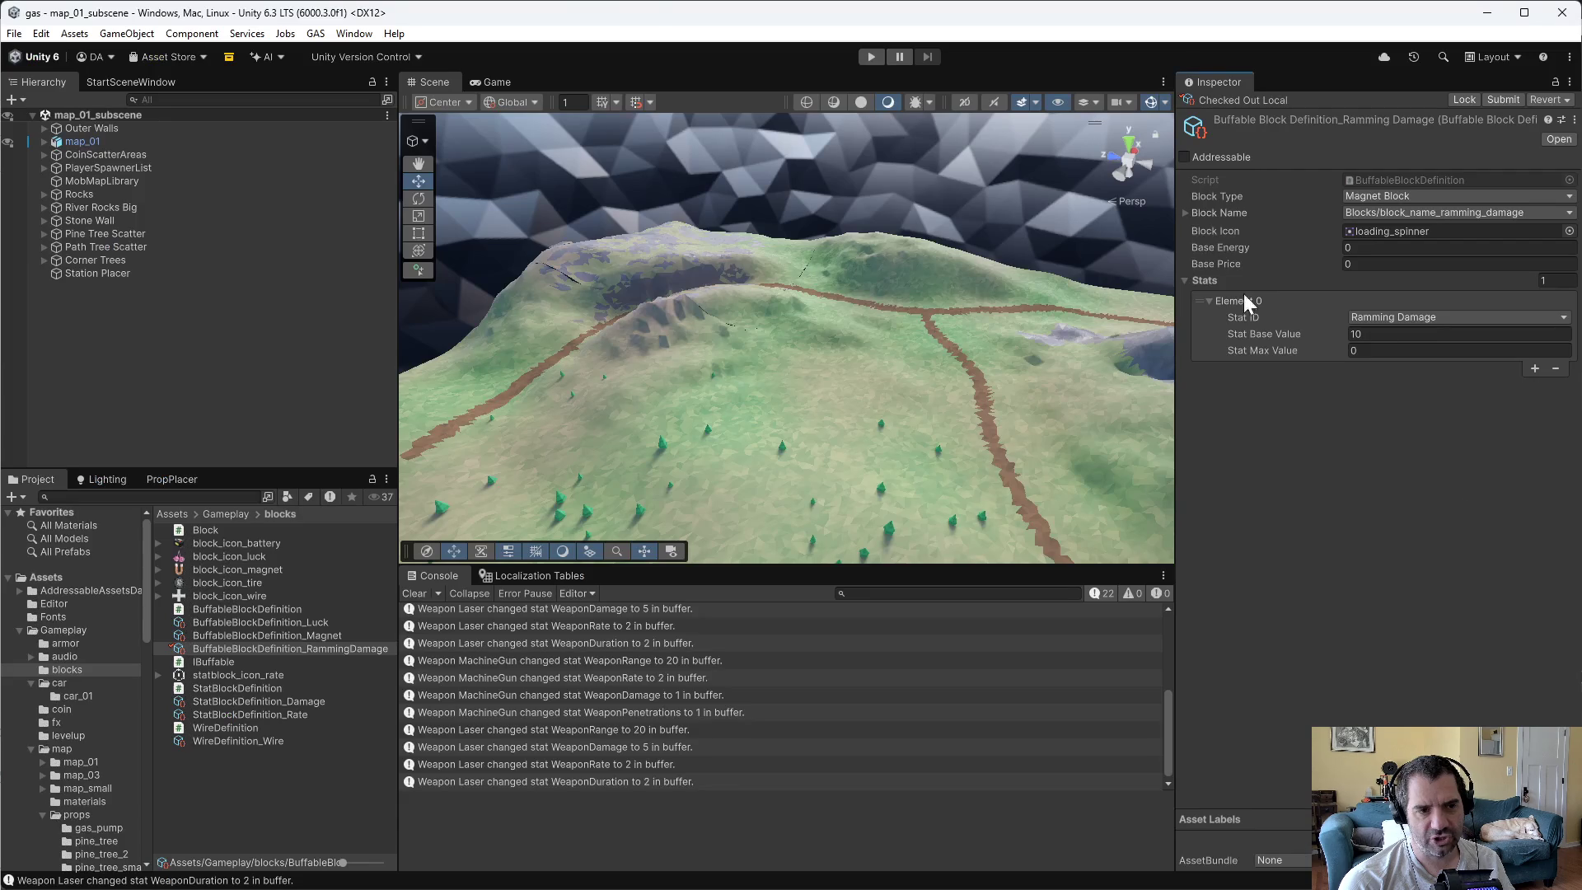
- Compare RammingDamage's Magnet Block type with the Magnet and Luck definitions (Luck Block, Luck base 3)
click(1392, 196)
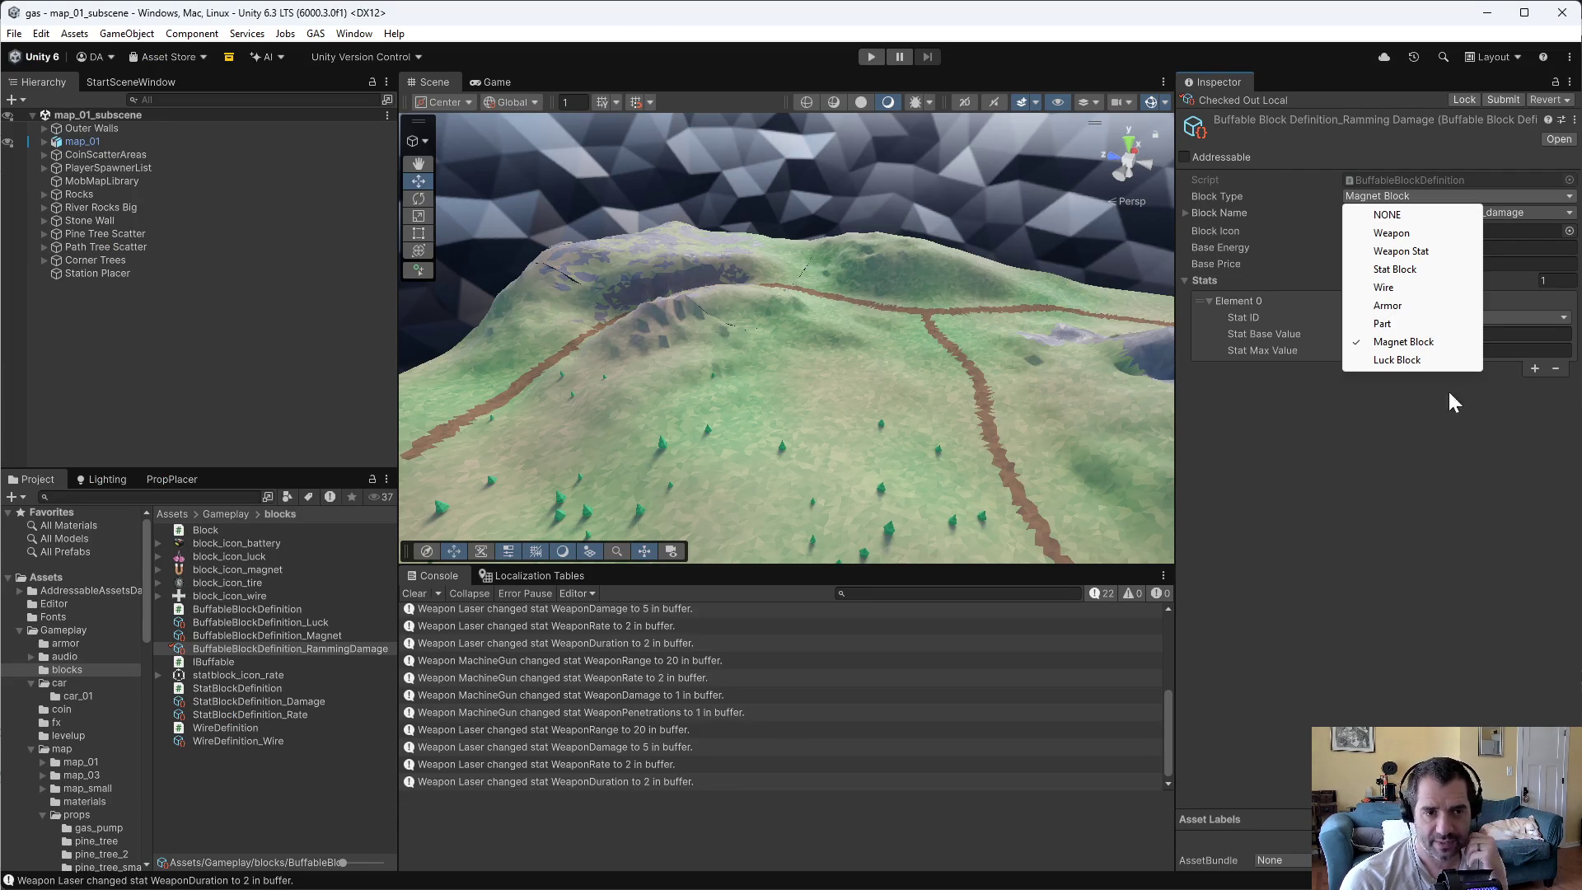
click(339, 632)
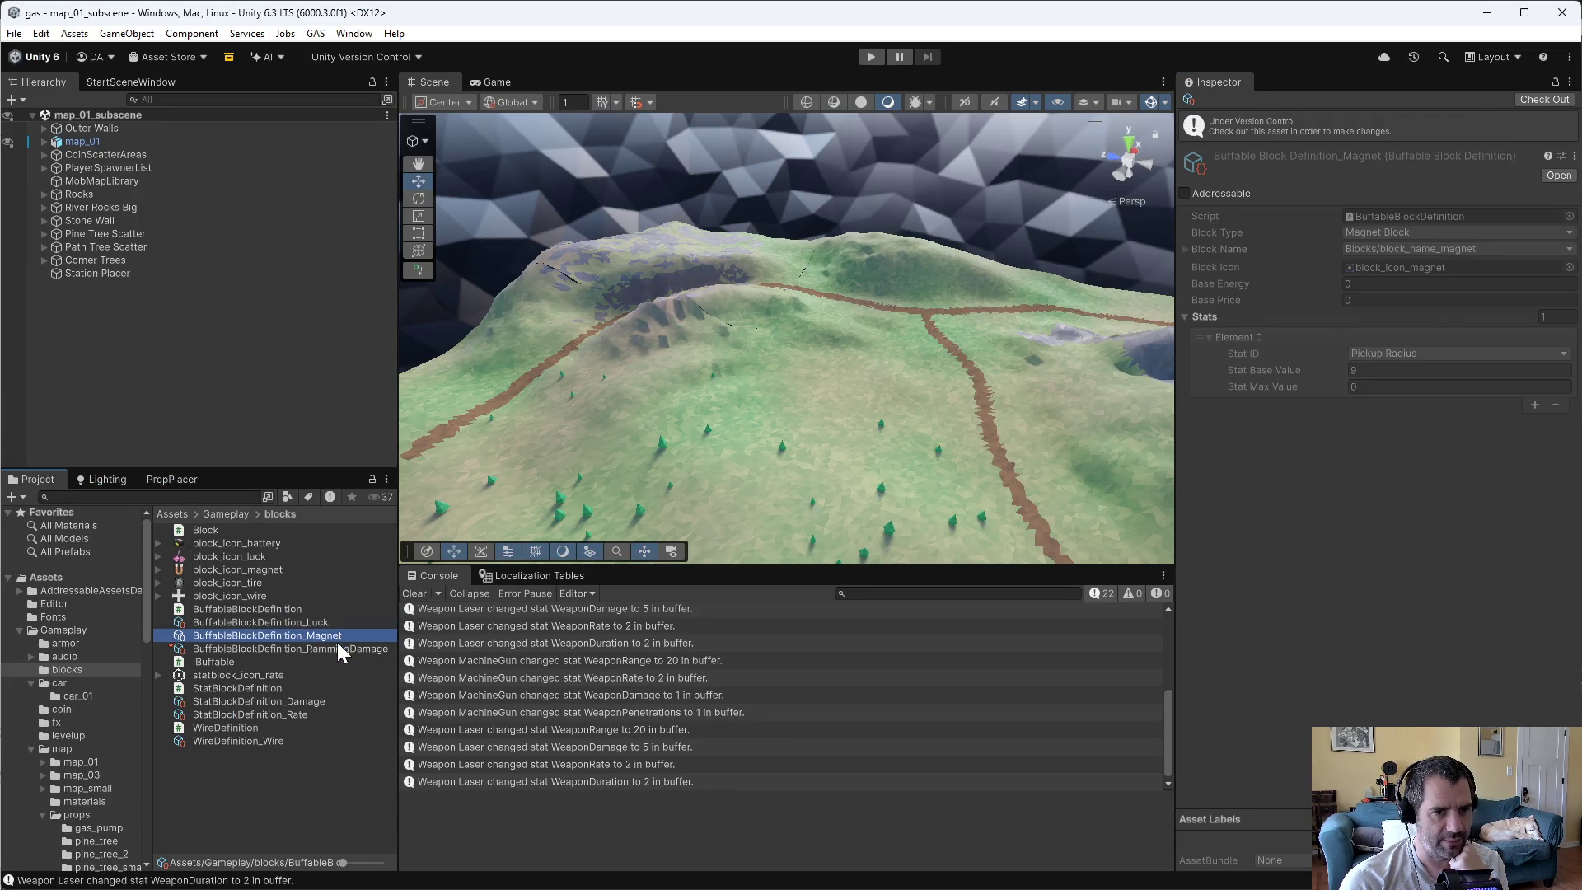
click(338, 650)
click(339, 625)
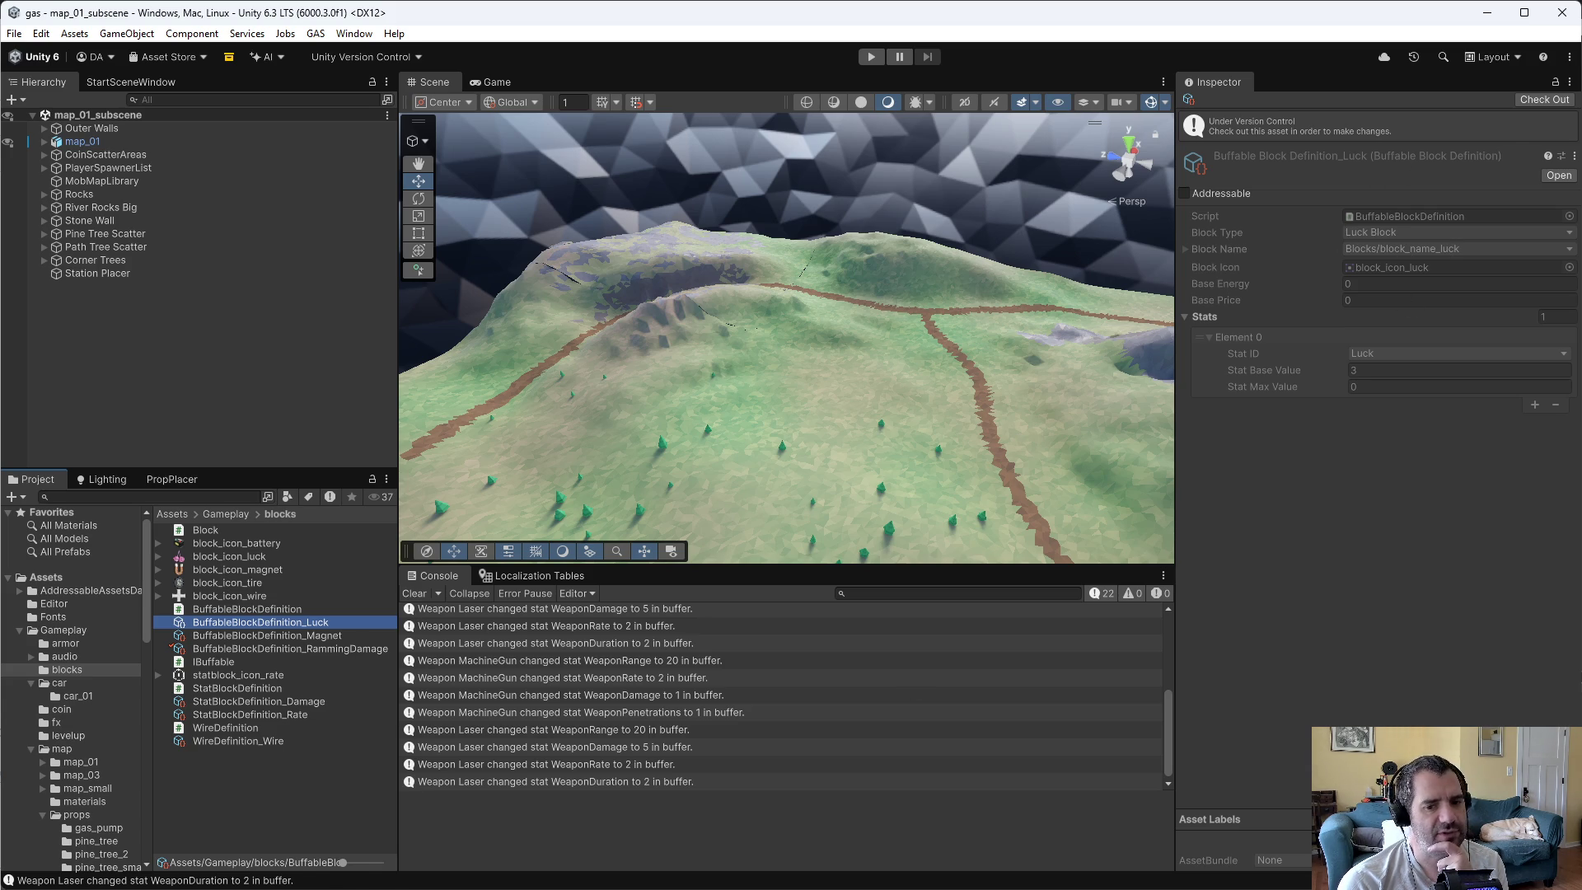
- In LevelupManager.cs, jump to the SlotContents struct definition and reach BlockInstance's Block type
key(alt+Tab)
click(923, 375)
scroll(1029, 354, up, 2)
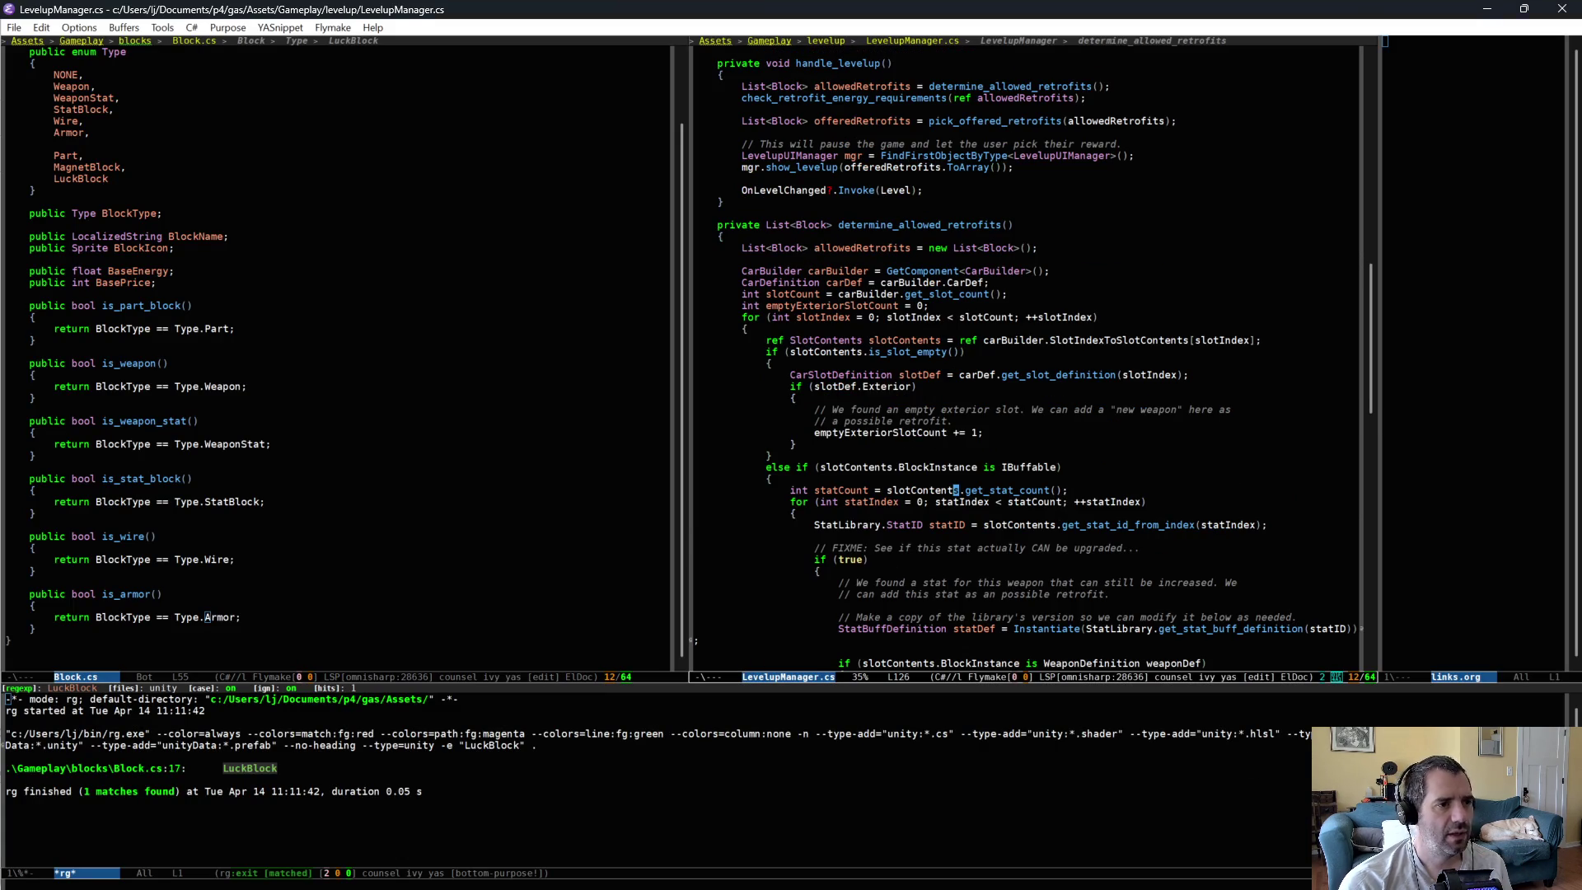
key(alt+period)
key(alt+period)
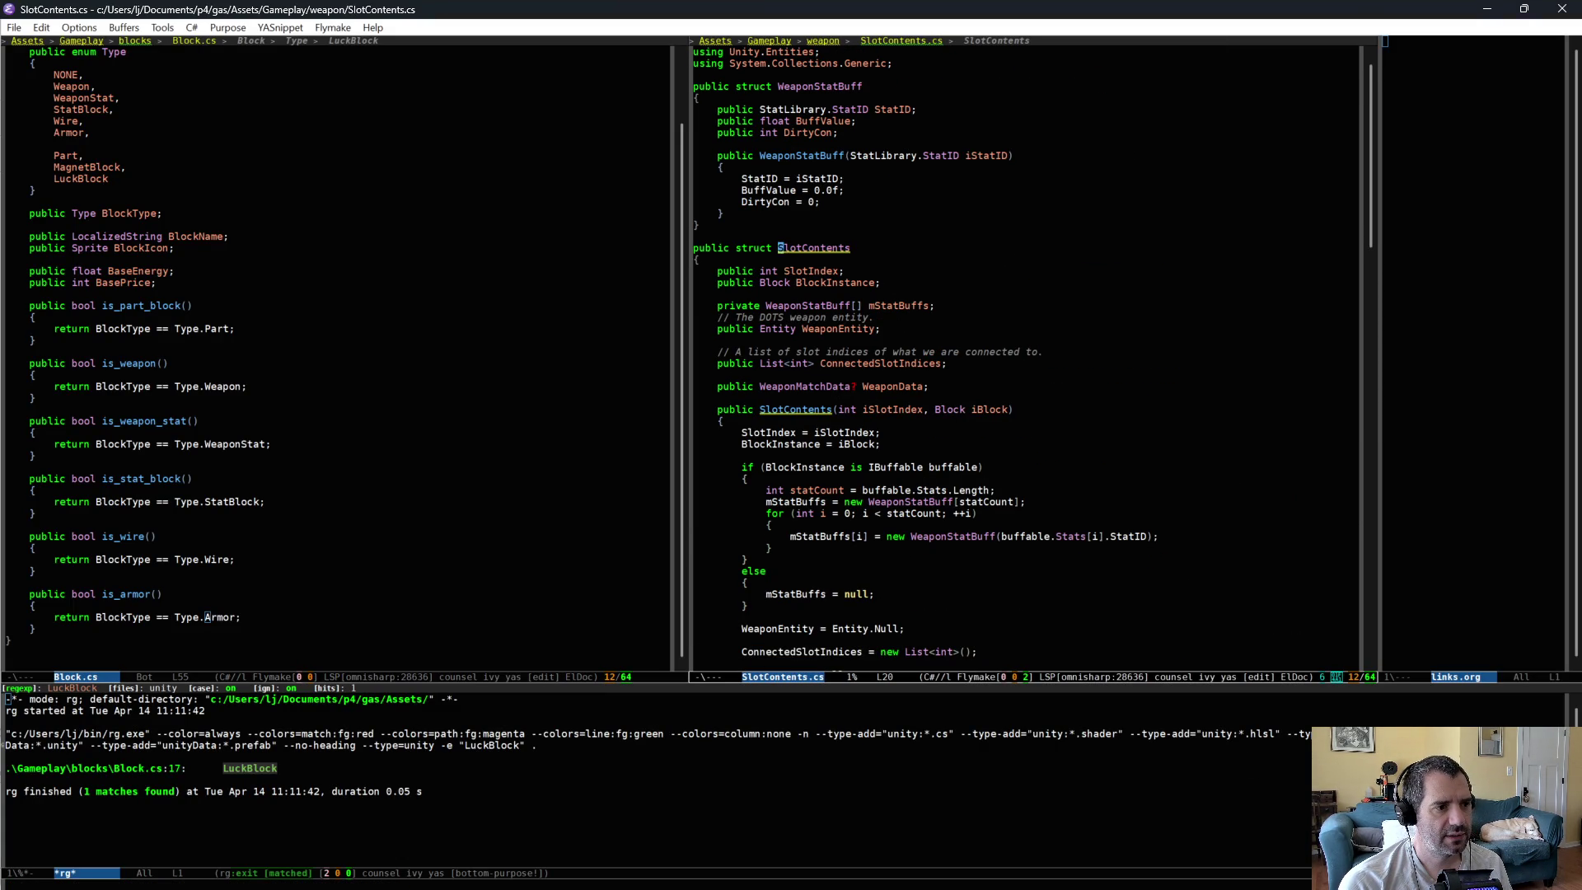
scroll(922, 352, down, 1)
key(Down)
key(Down)
key(Down)
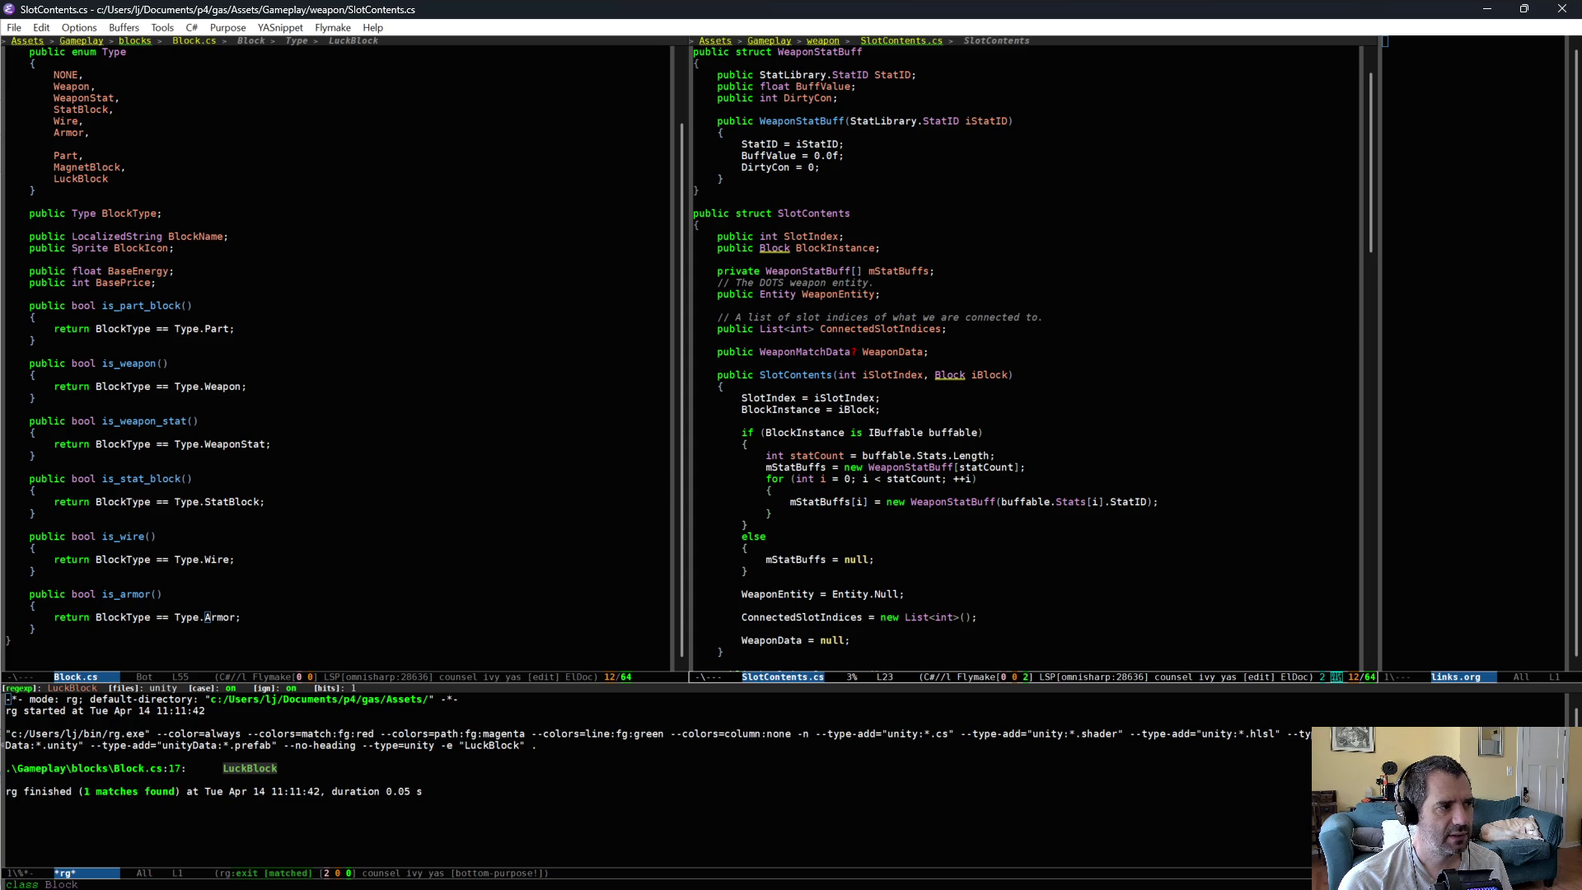
- Jump to the Block class, return to SlotContents, then reselect the LevelupManager.cs buffer
scroll(475, 329, up, 2)
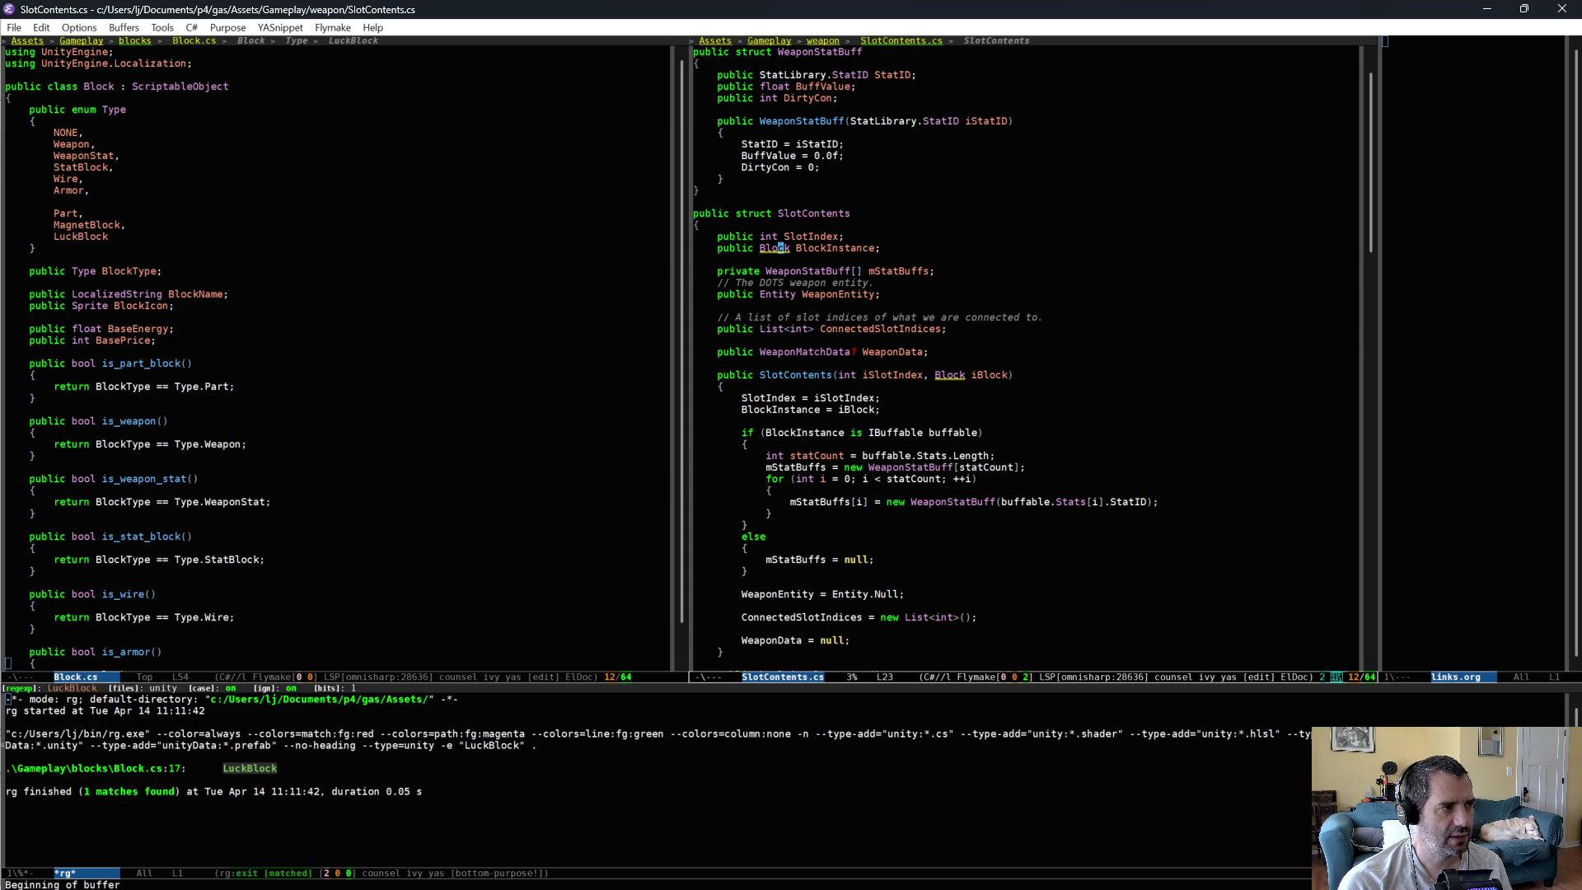
key(alt+period)
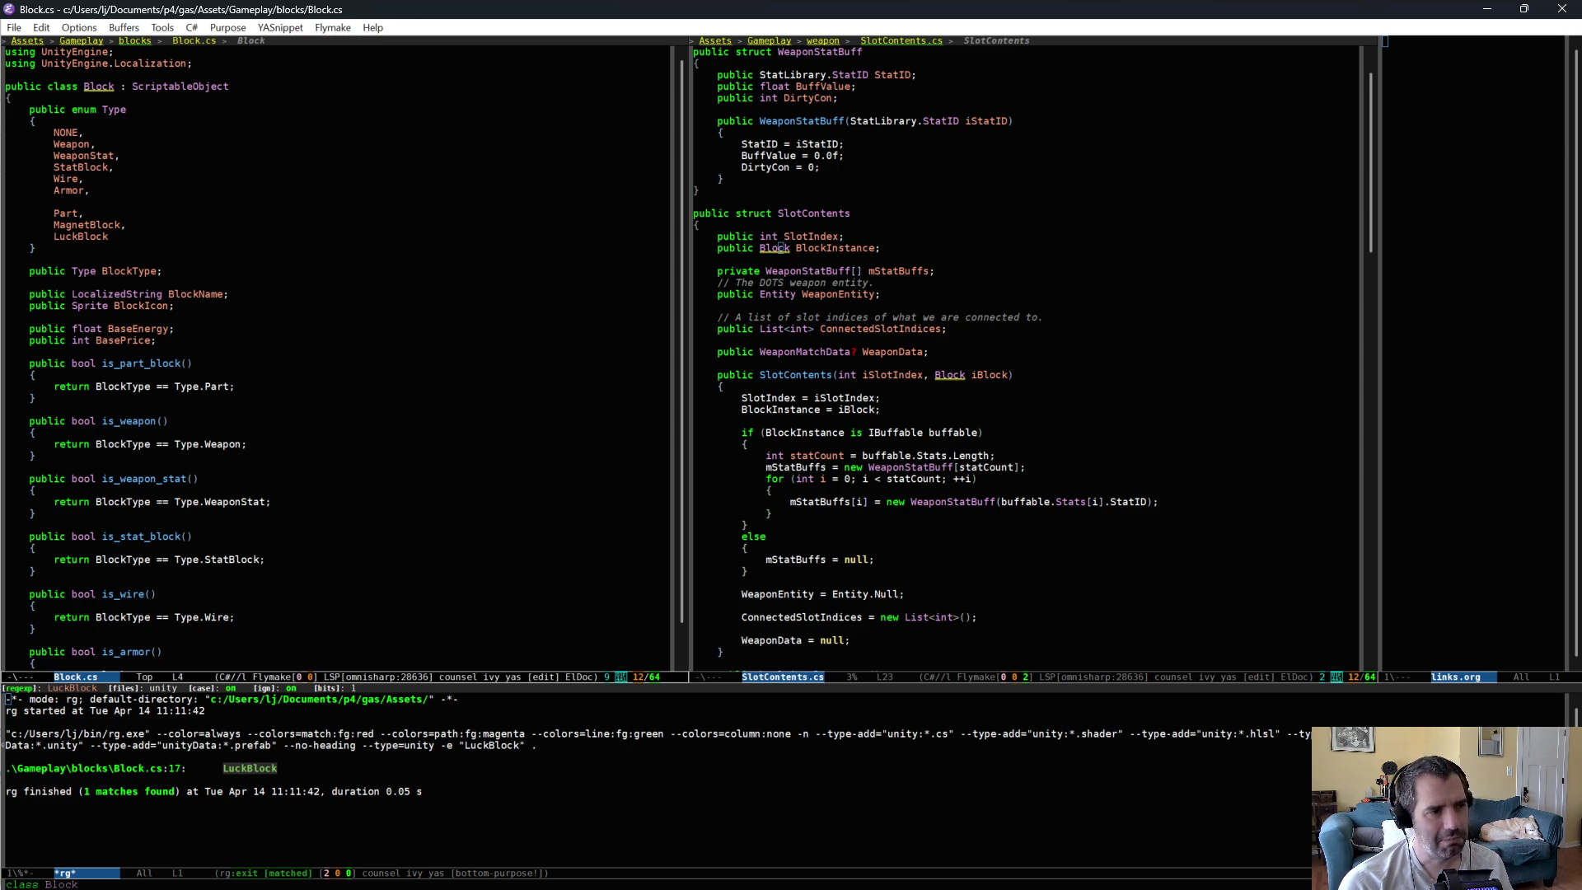
key(ctrl+x)
key(o)
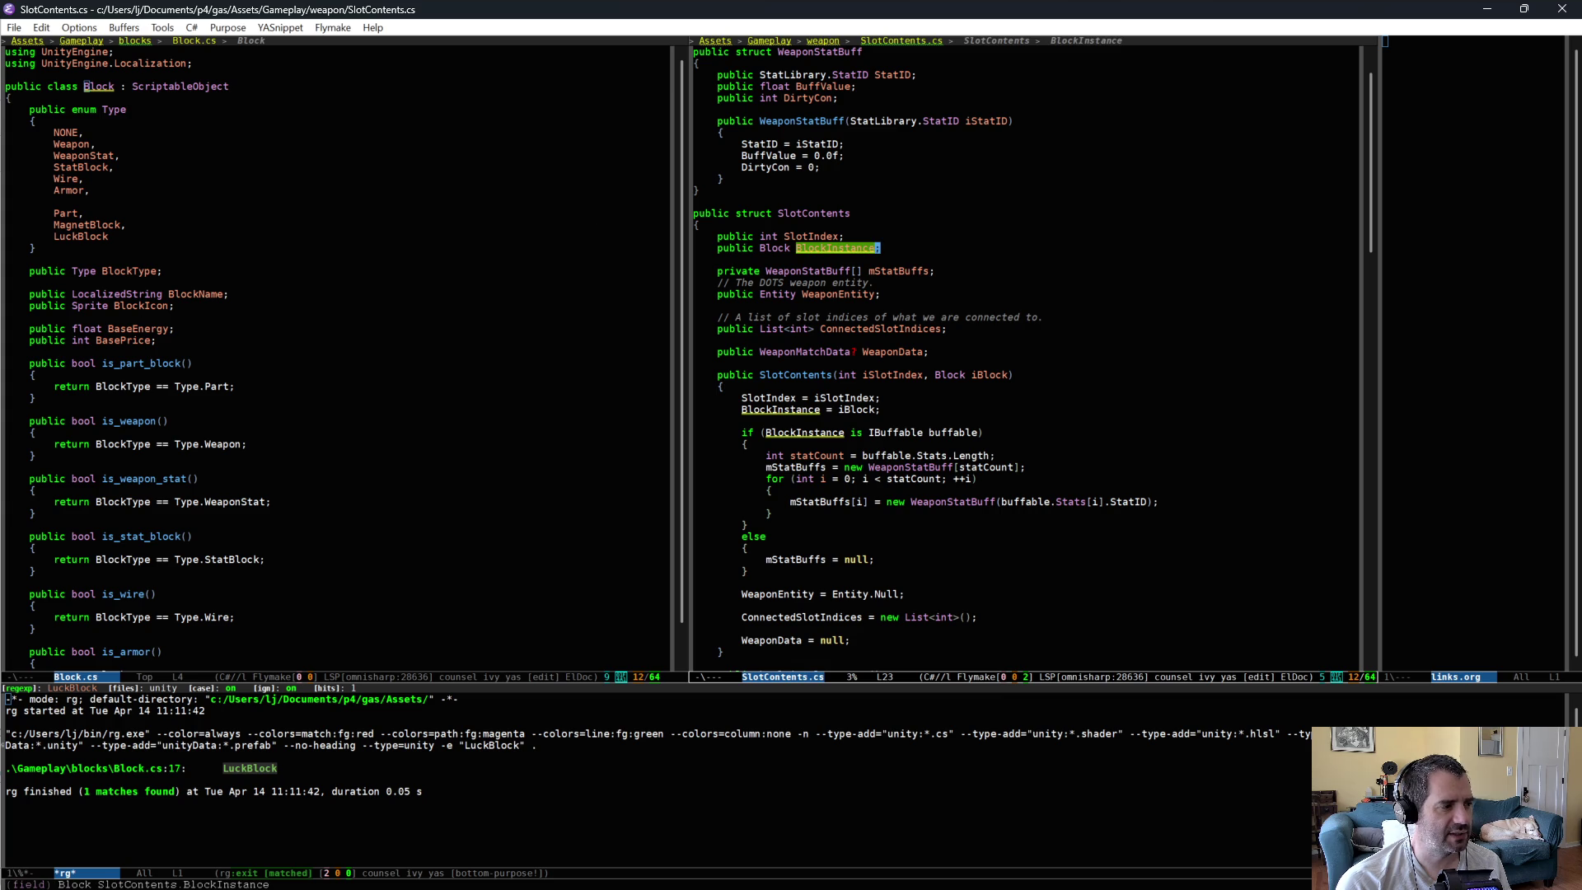
click(188, 342)
click(162, 353)
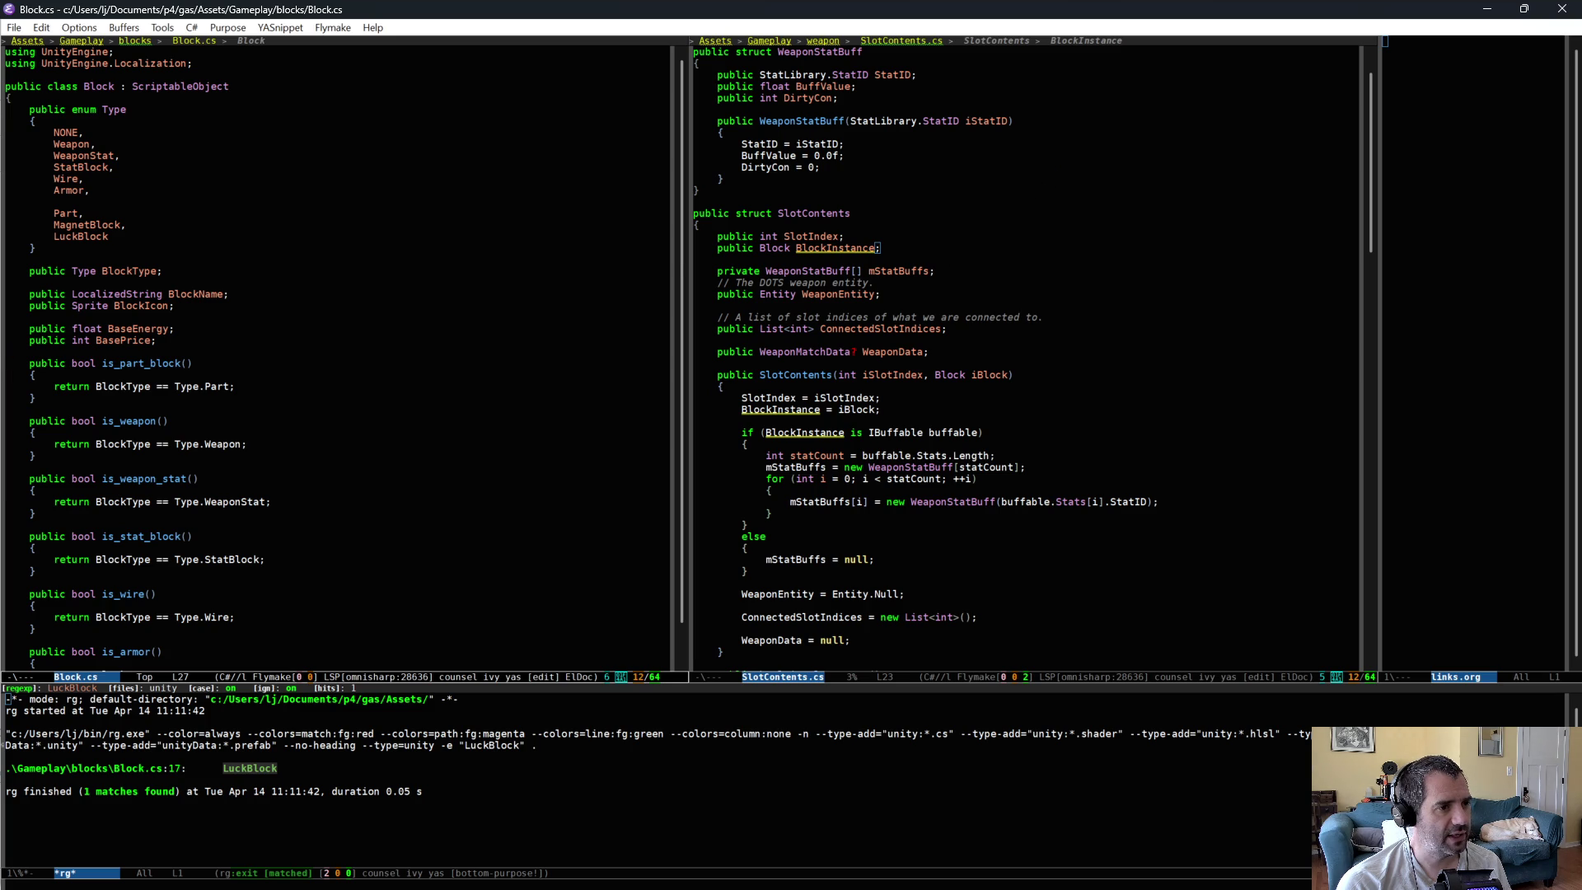
key(ctrl+x)
key(b)
key(Return)
- Put LevelupManager.cs back in the window beside Block.cs
key(ctrl+x)
key(b)
key(Return)
key(ctrl+x)
key(o)
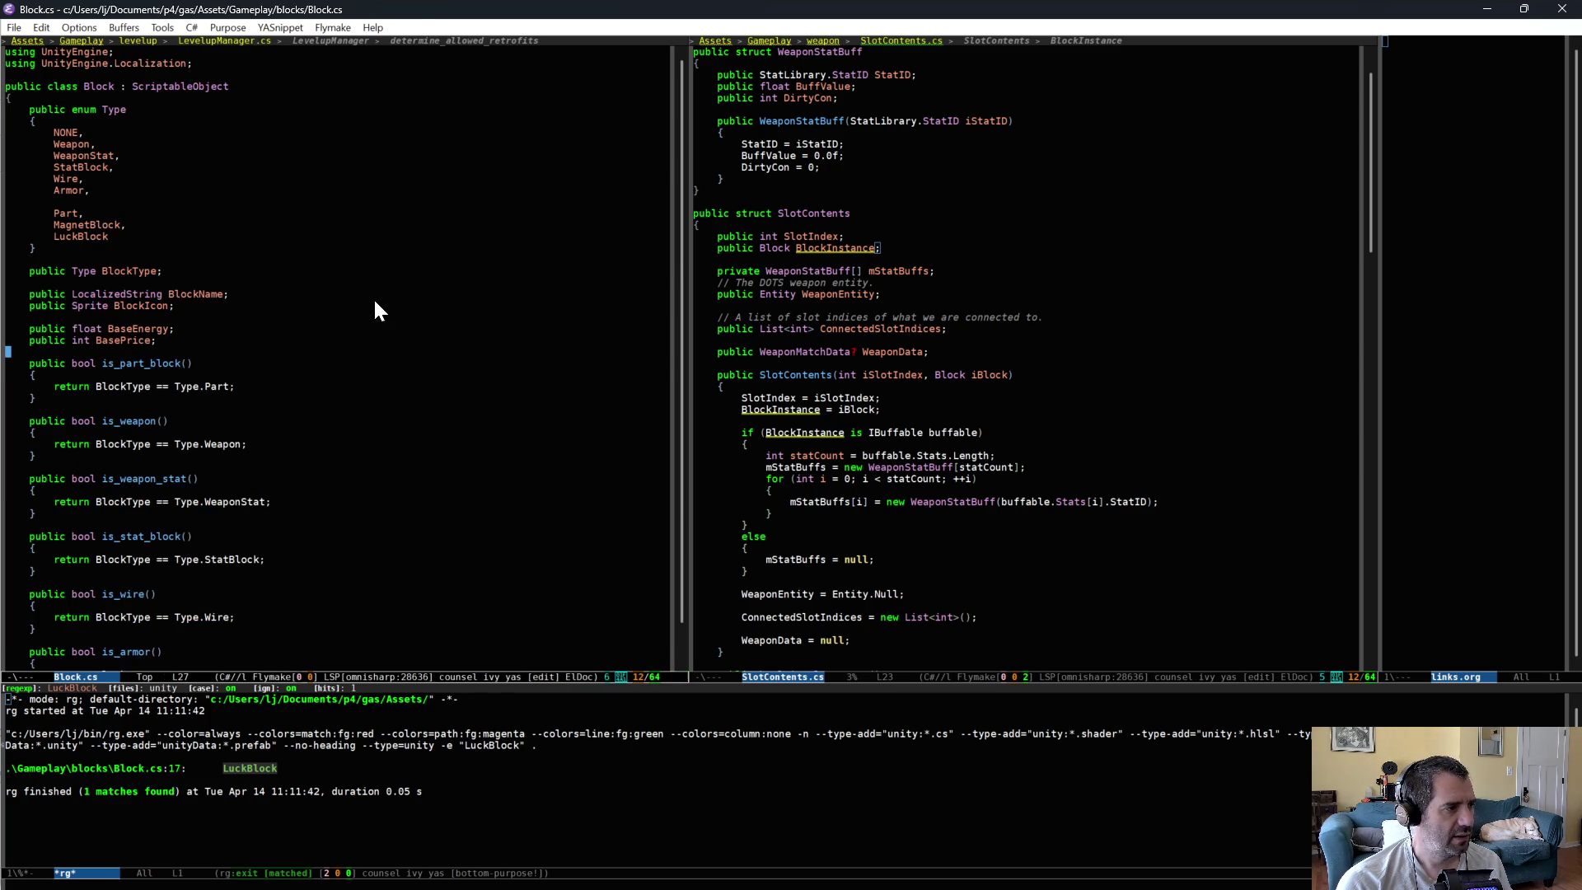
key(ctrl+x)
key(b)
key(Return)
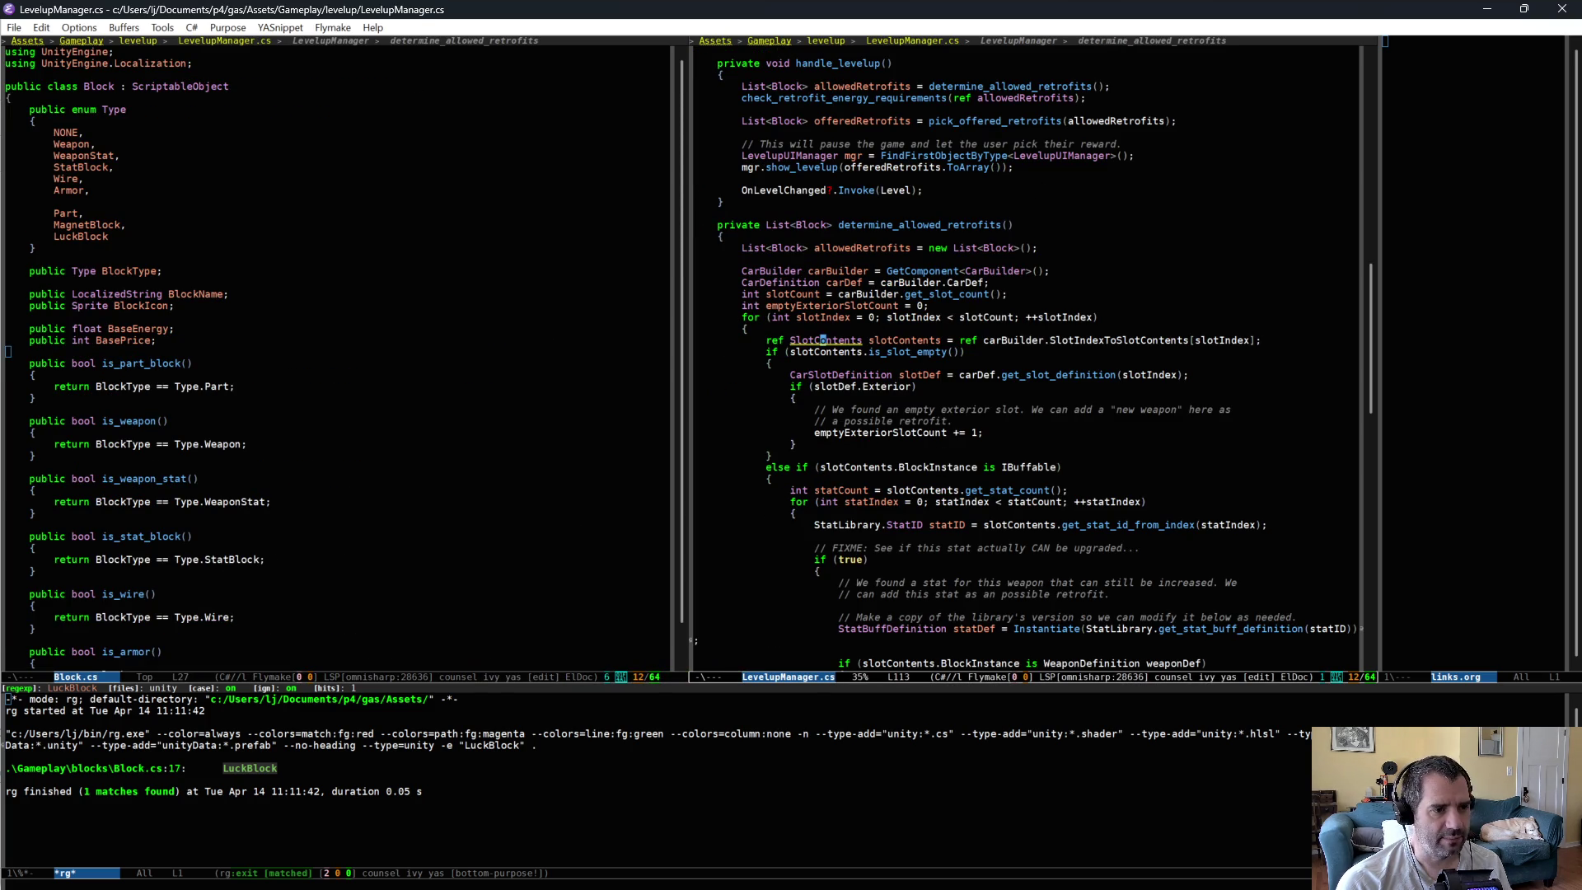
- Mark the slotContents variable, then the MagnetBlock and LuckBlock enum entries in Block.cs
key(ctrl+equal)
double_click(903, 341)
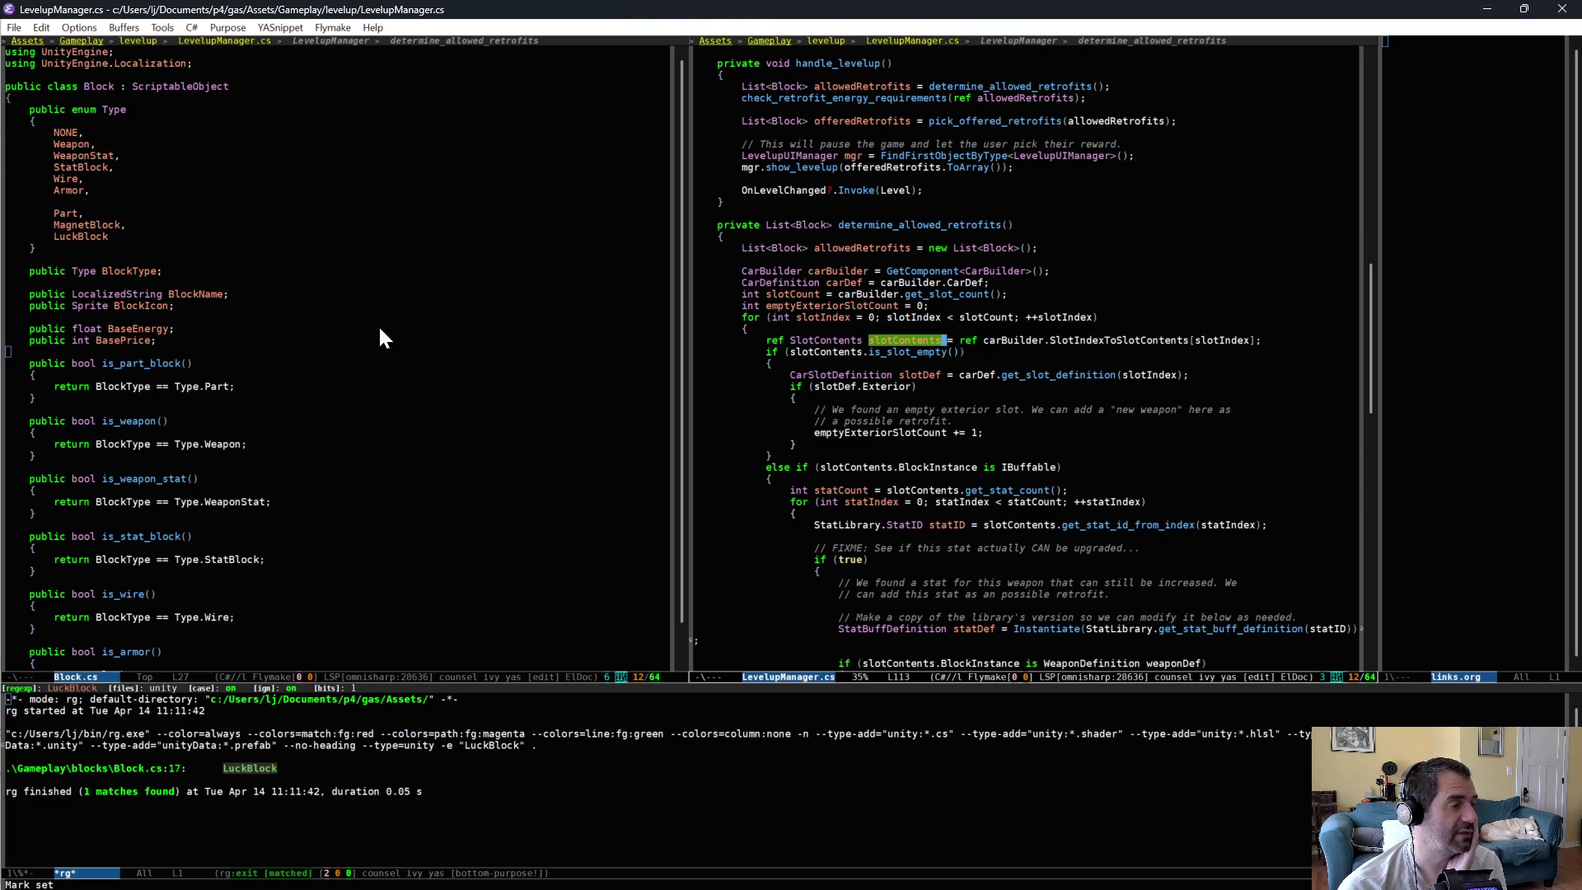
key(ctrl+x)
key(o)
key(Up)
key(Up)
key(Up)
key(shift+Down)
key(shift+Down)
click(137, 226)
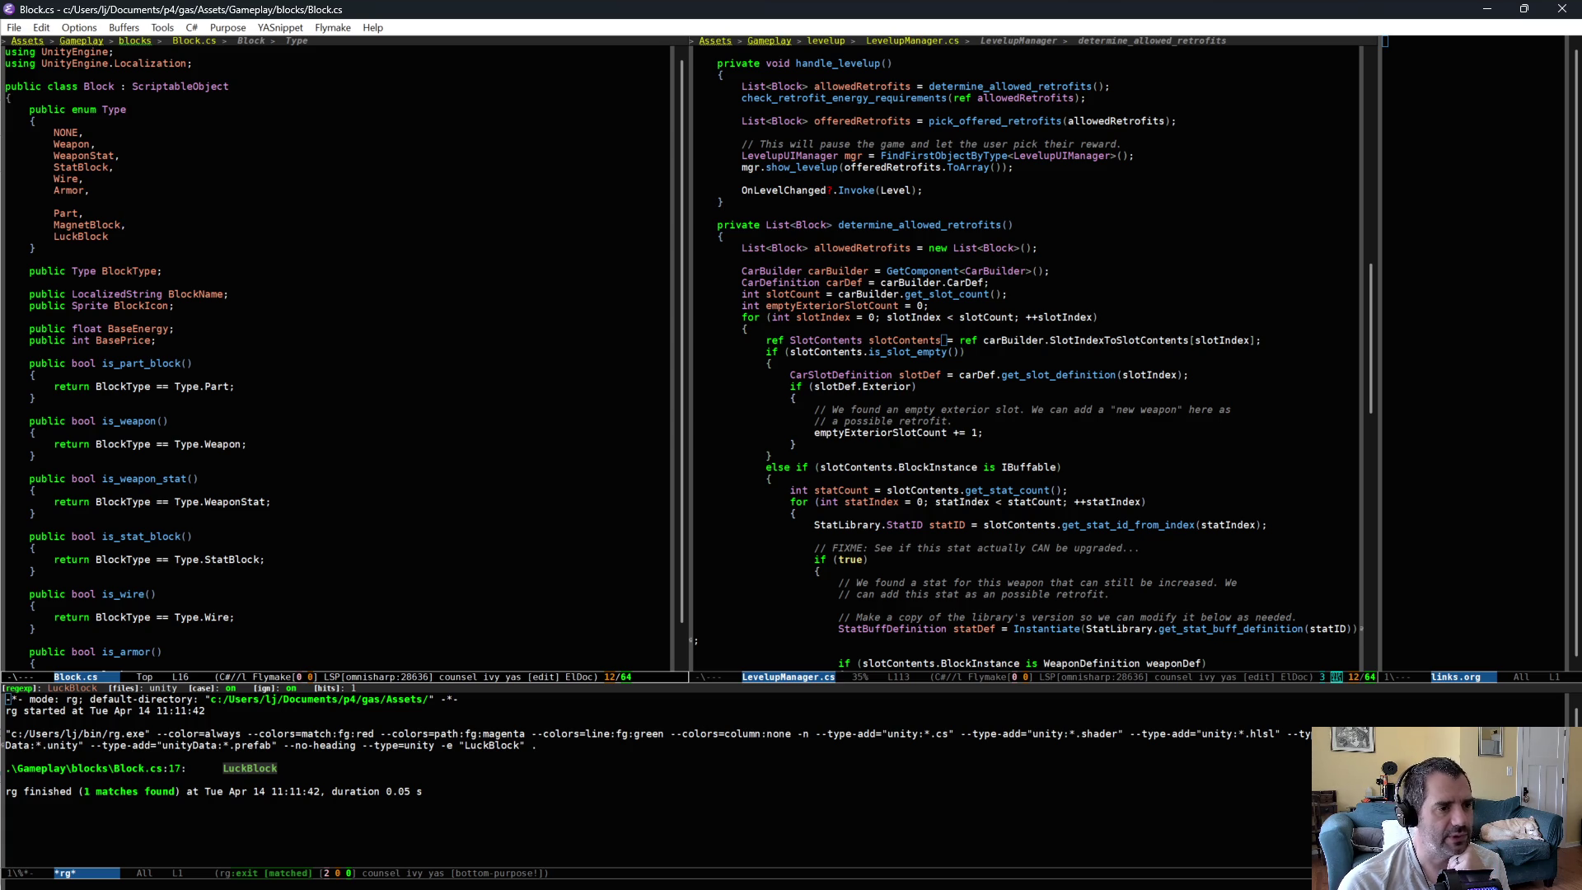
- Highlight the empty-slot branch in determine_allowed_retrofits, then select the Block class name
scroll(916, 377, down, 1)
scroll(931, 377, down, 4)
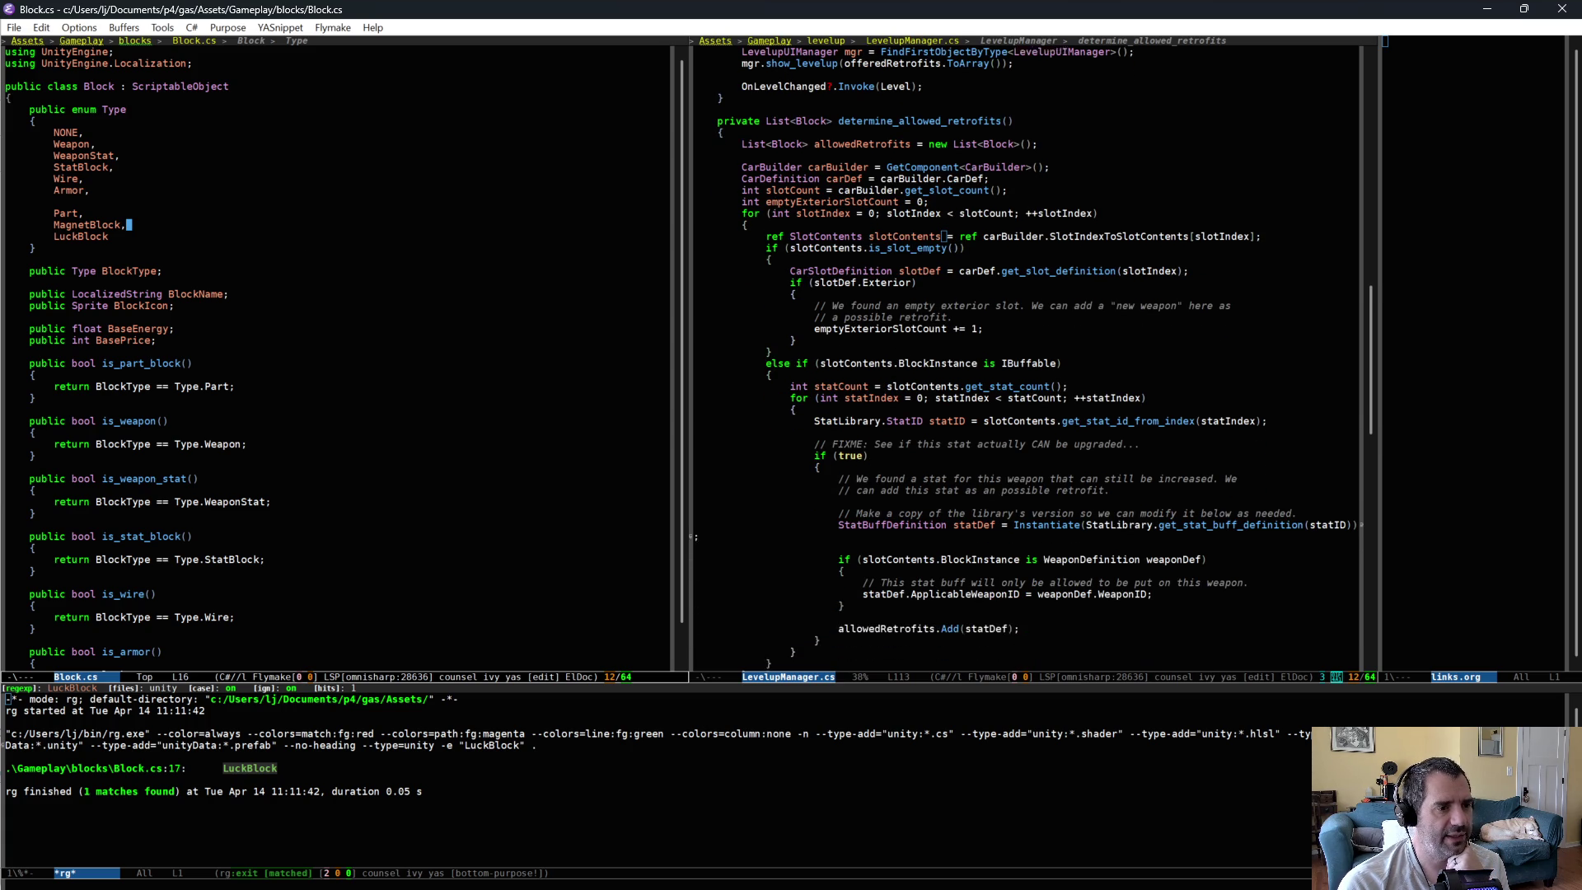
drag(911, 225, 952, 318)
click(947, 326)
scroll(948, 329, down, 2)
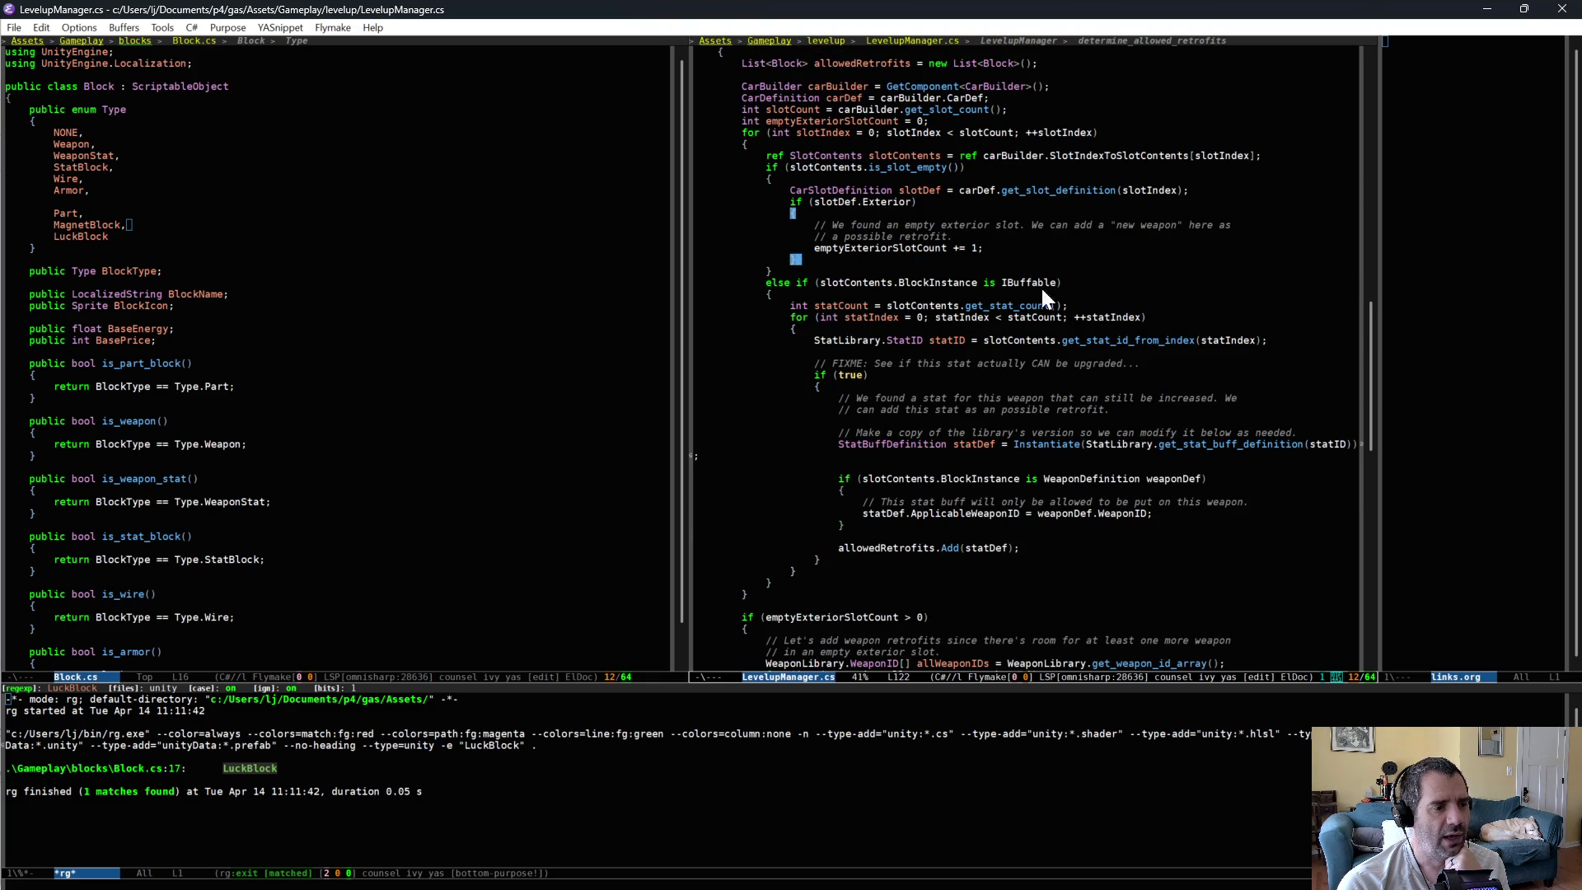
click(928, 274)
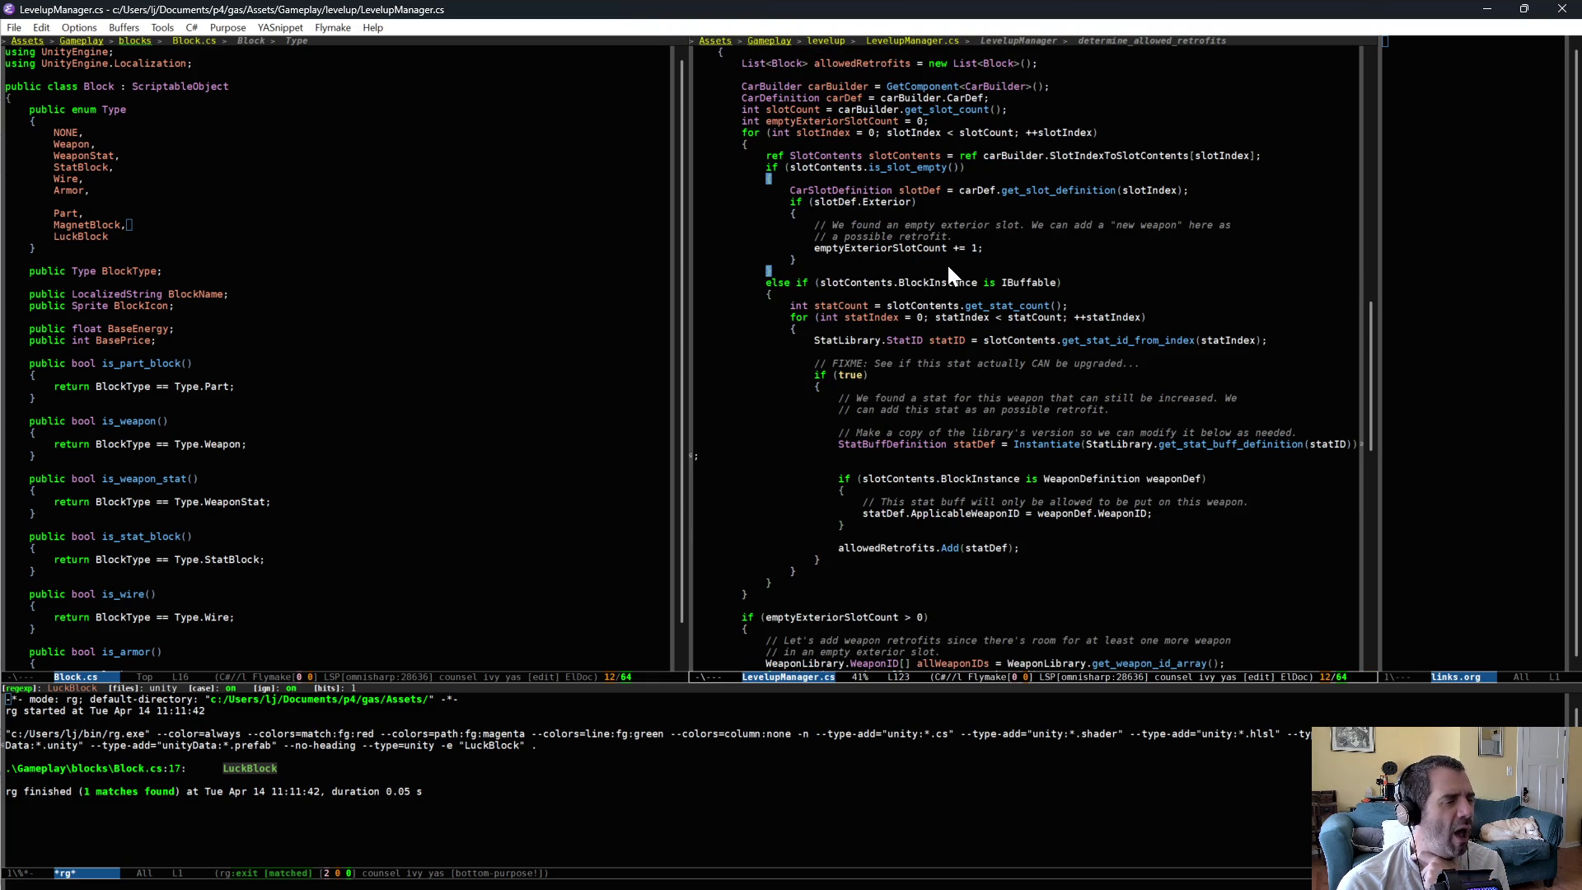
scroll(947, 272, up, 2)
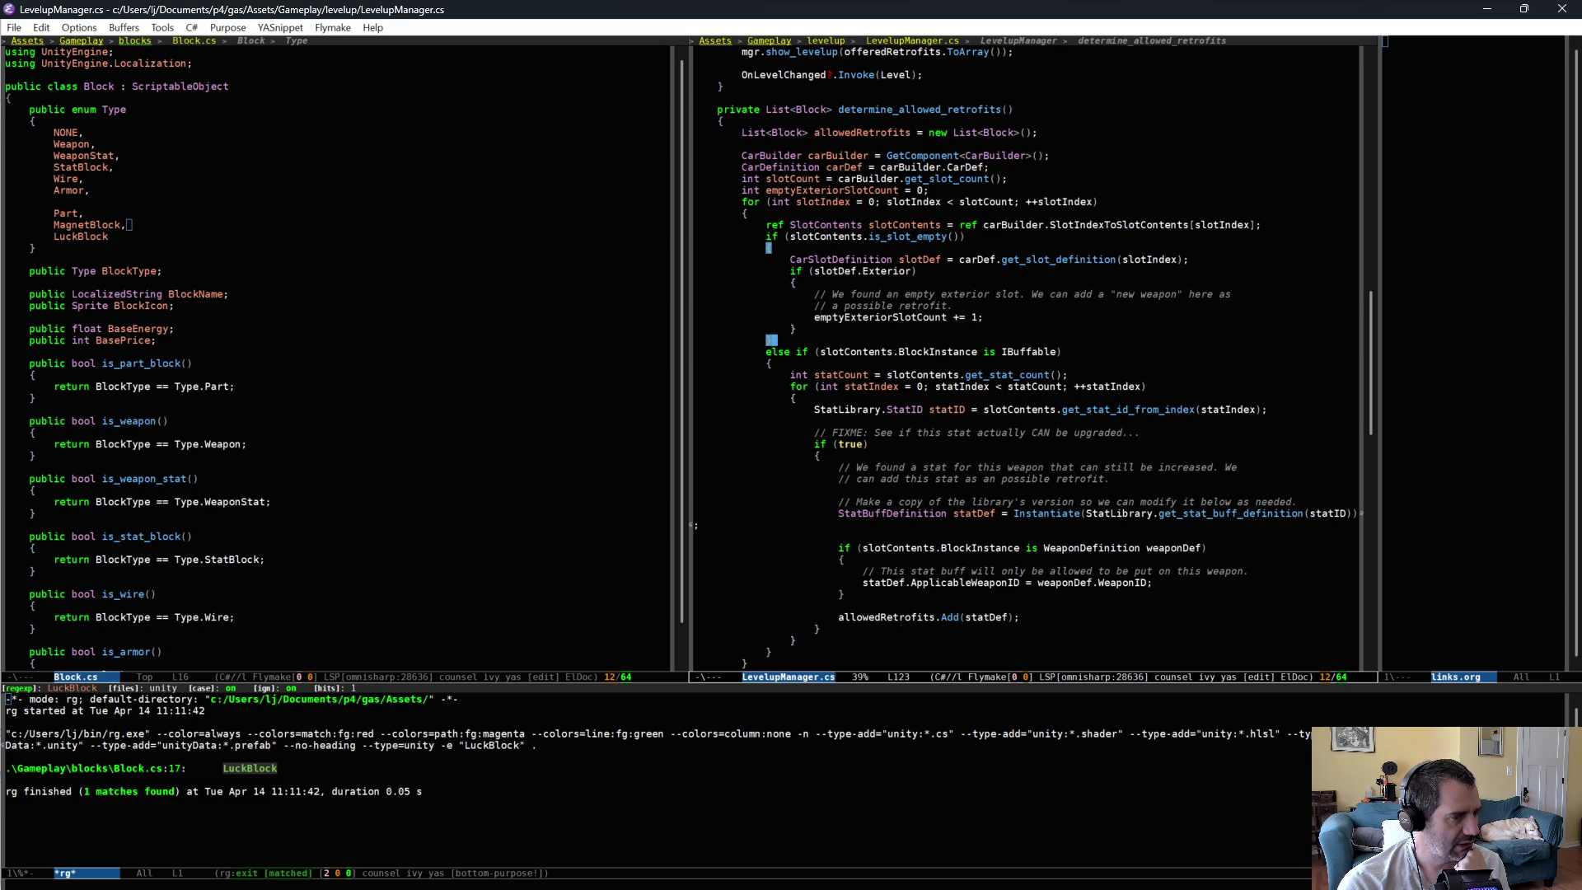
double_click(101, 86)
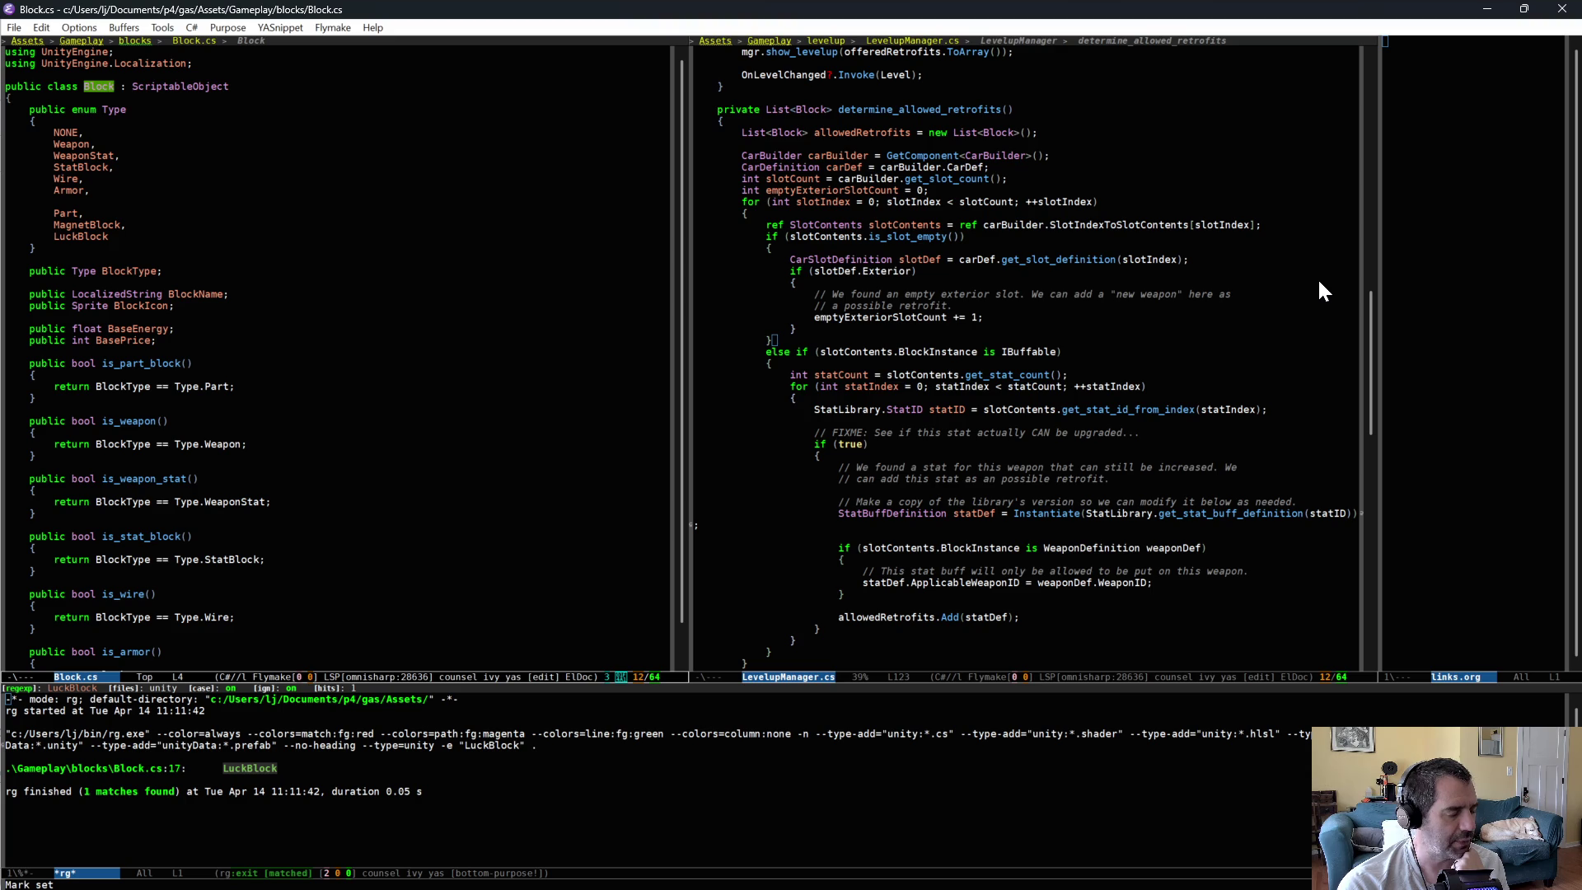
scroll(1169, 741, down, 2)
scroll(1001, 420, down, 1)
click(873, 304)
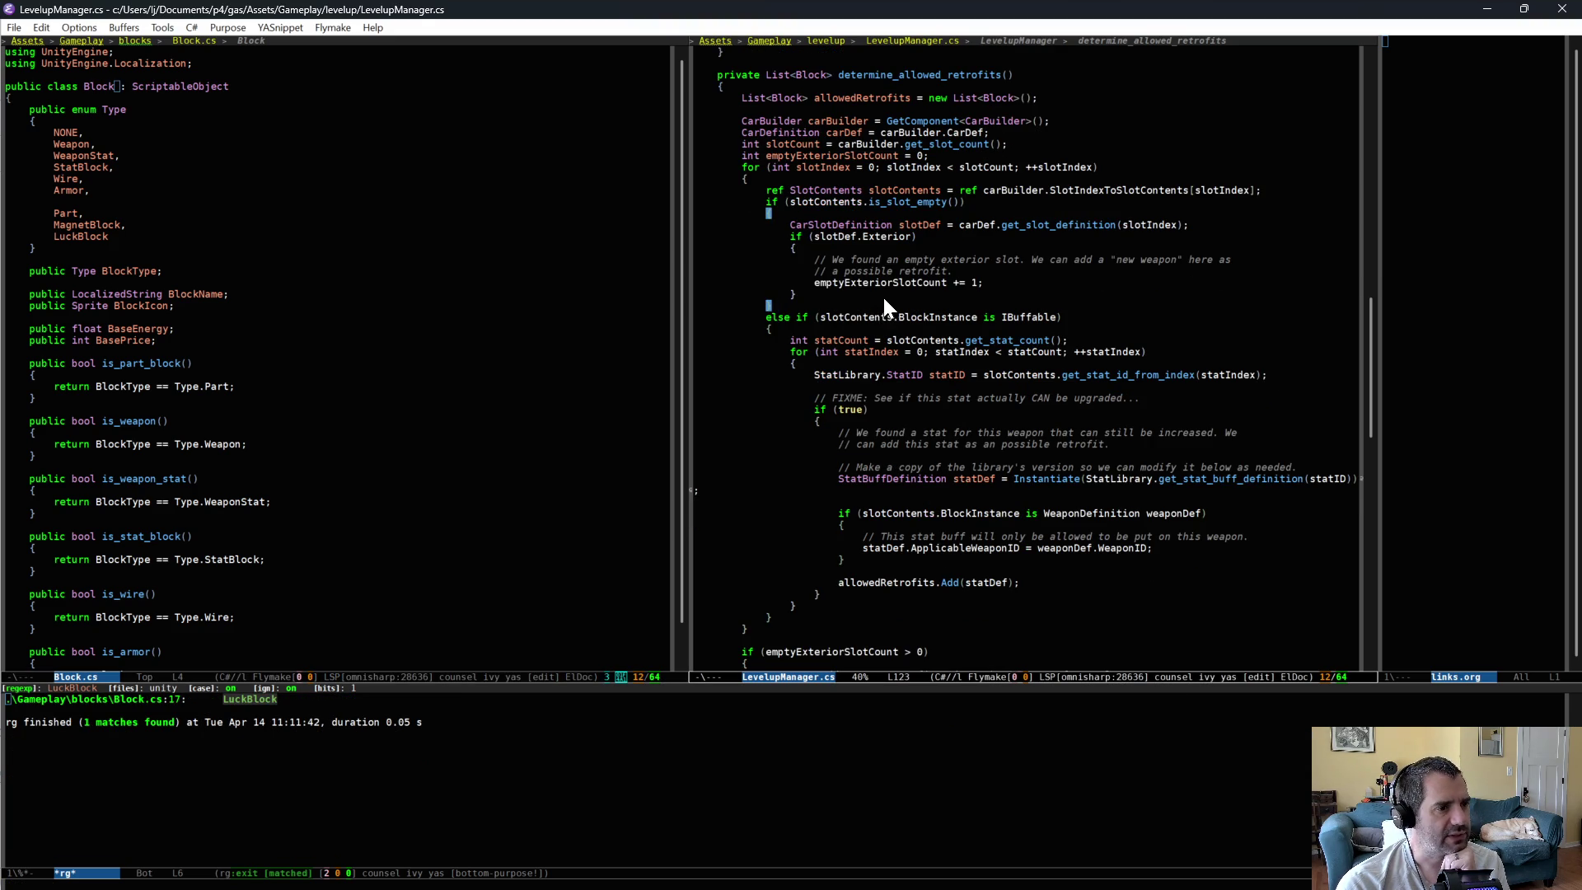
double_click(939, 317)
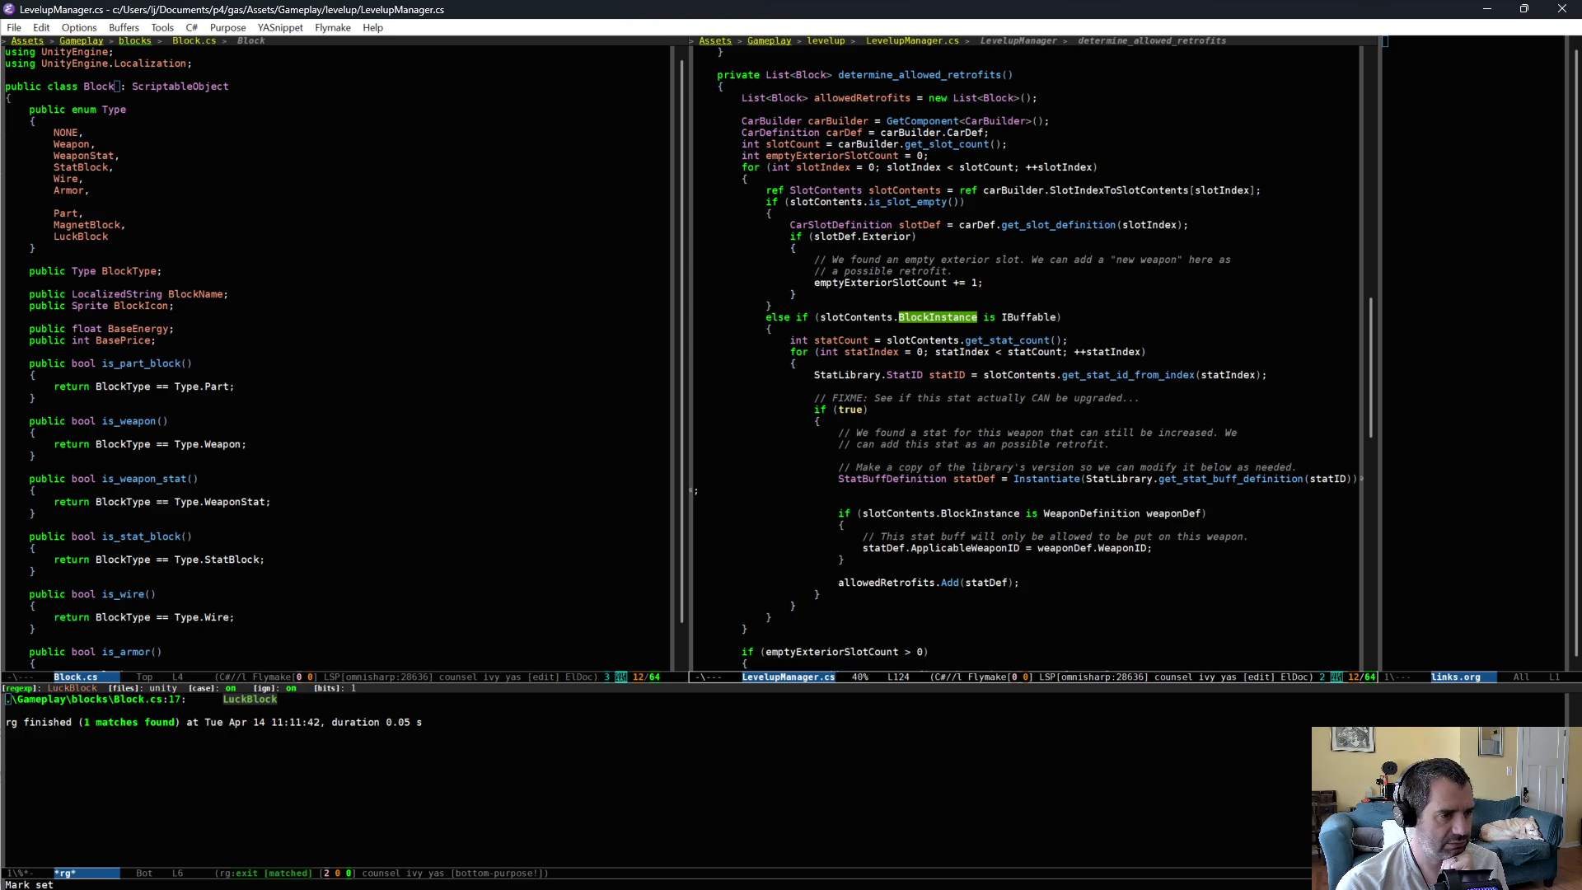
drag(915, 339, 887, 571)
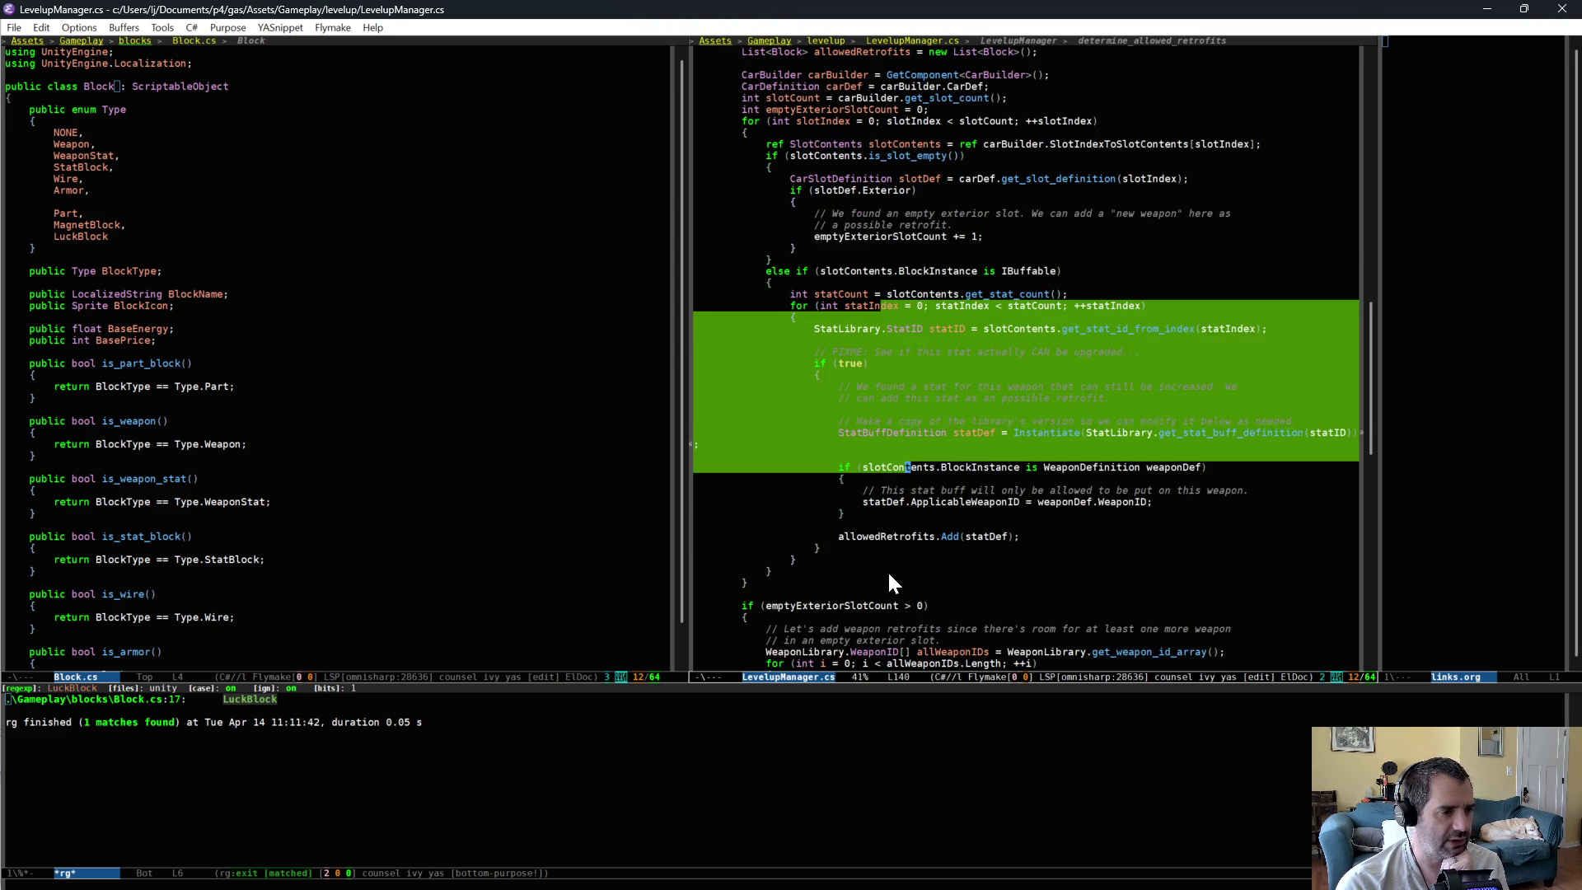
click(890, 594)
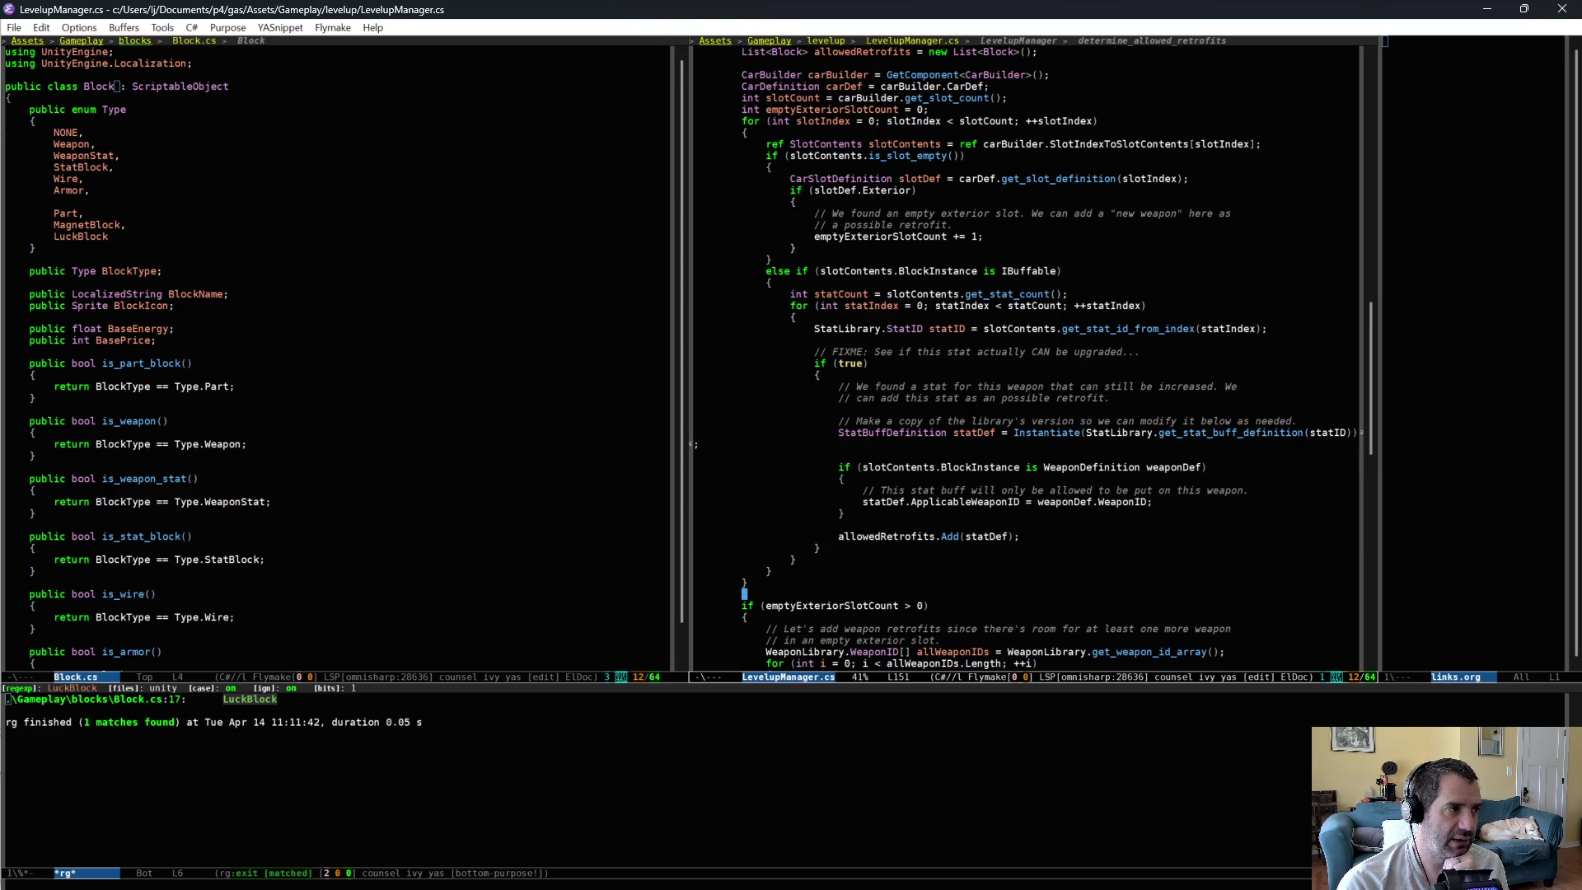
scroll(931, 514, down, 5)
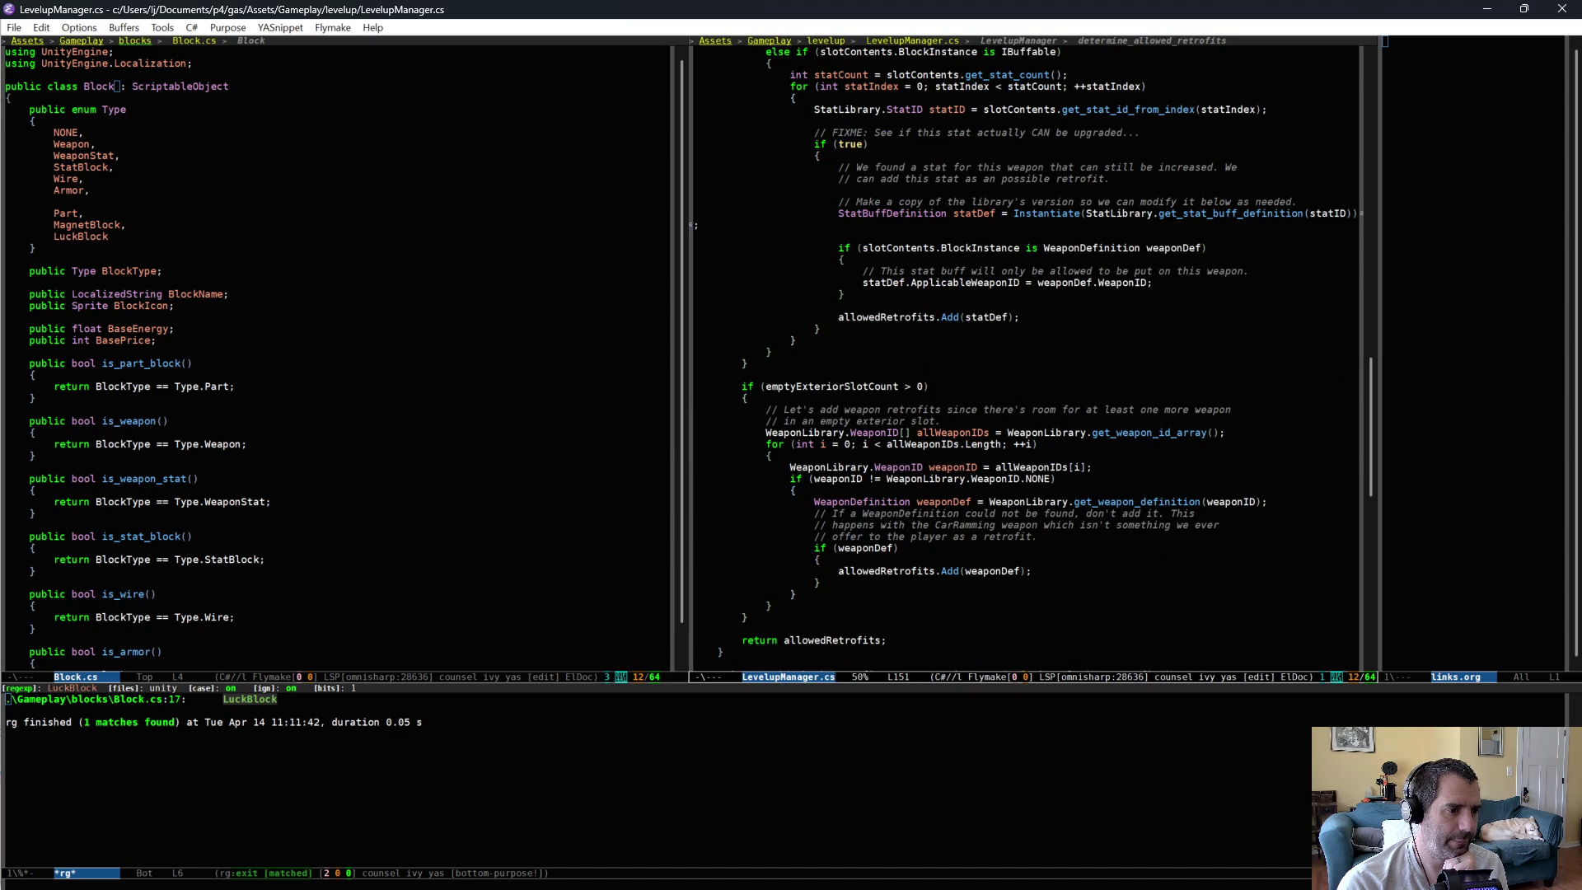
scroll(932, 523, down, 4)
scroll(932, 523, up, 9)
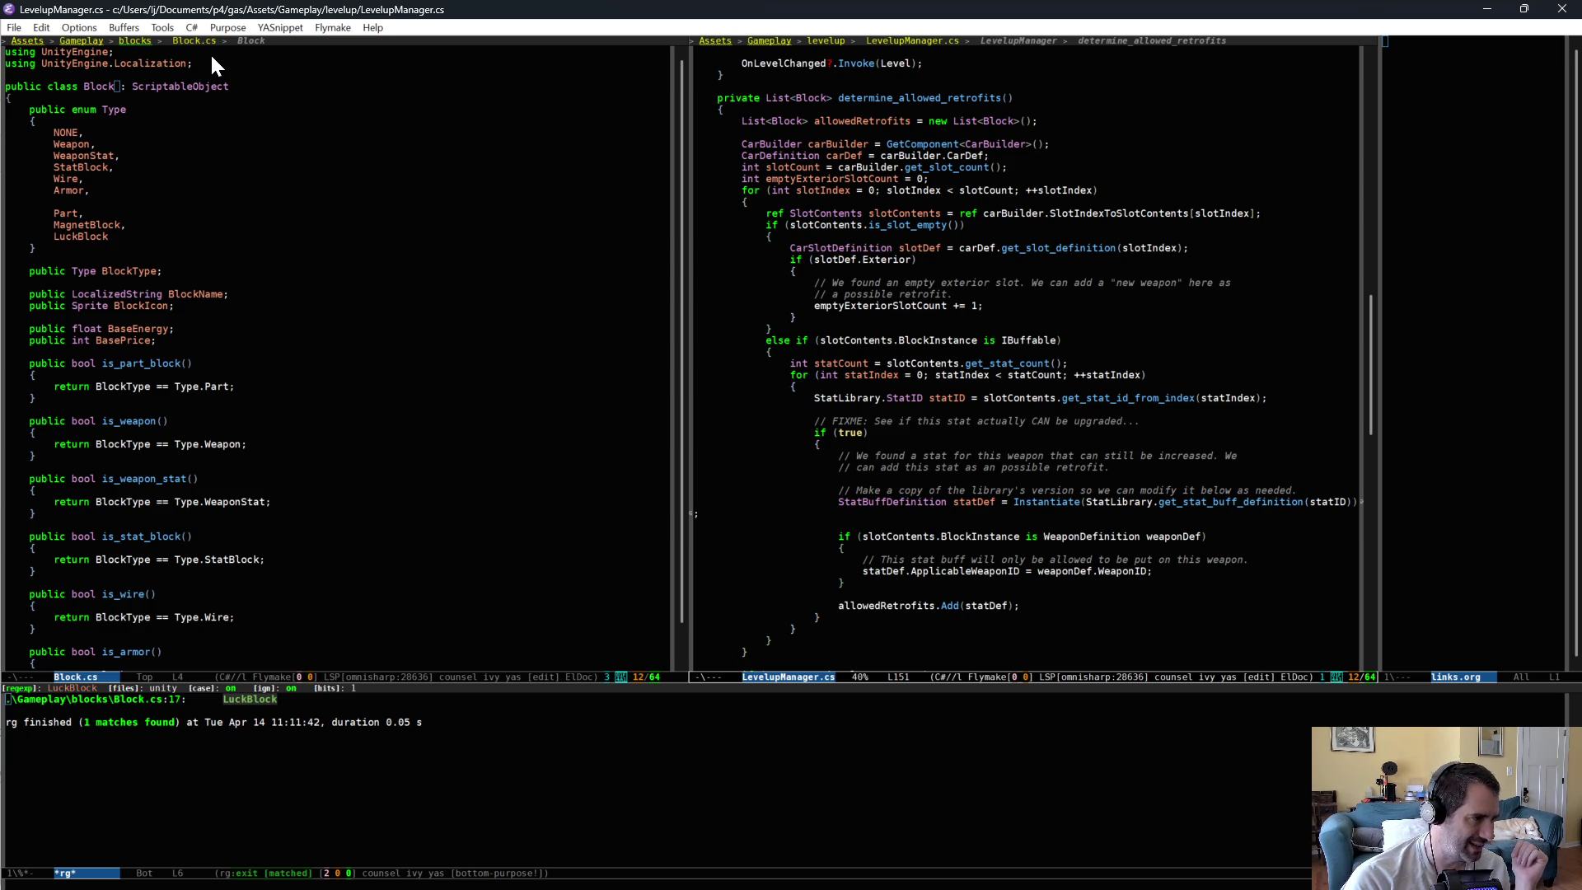
key(ctrl+x)
key(o)
key(alt+b)
key(ctrl+space)
key(alt+f)
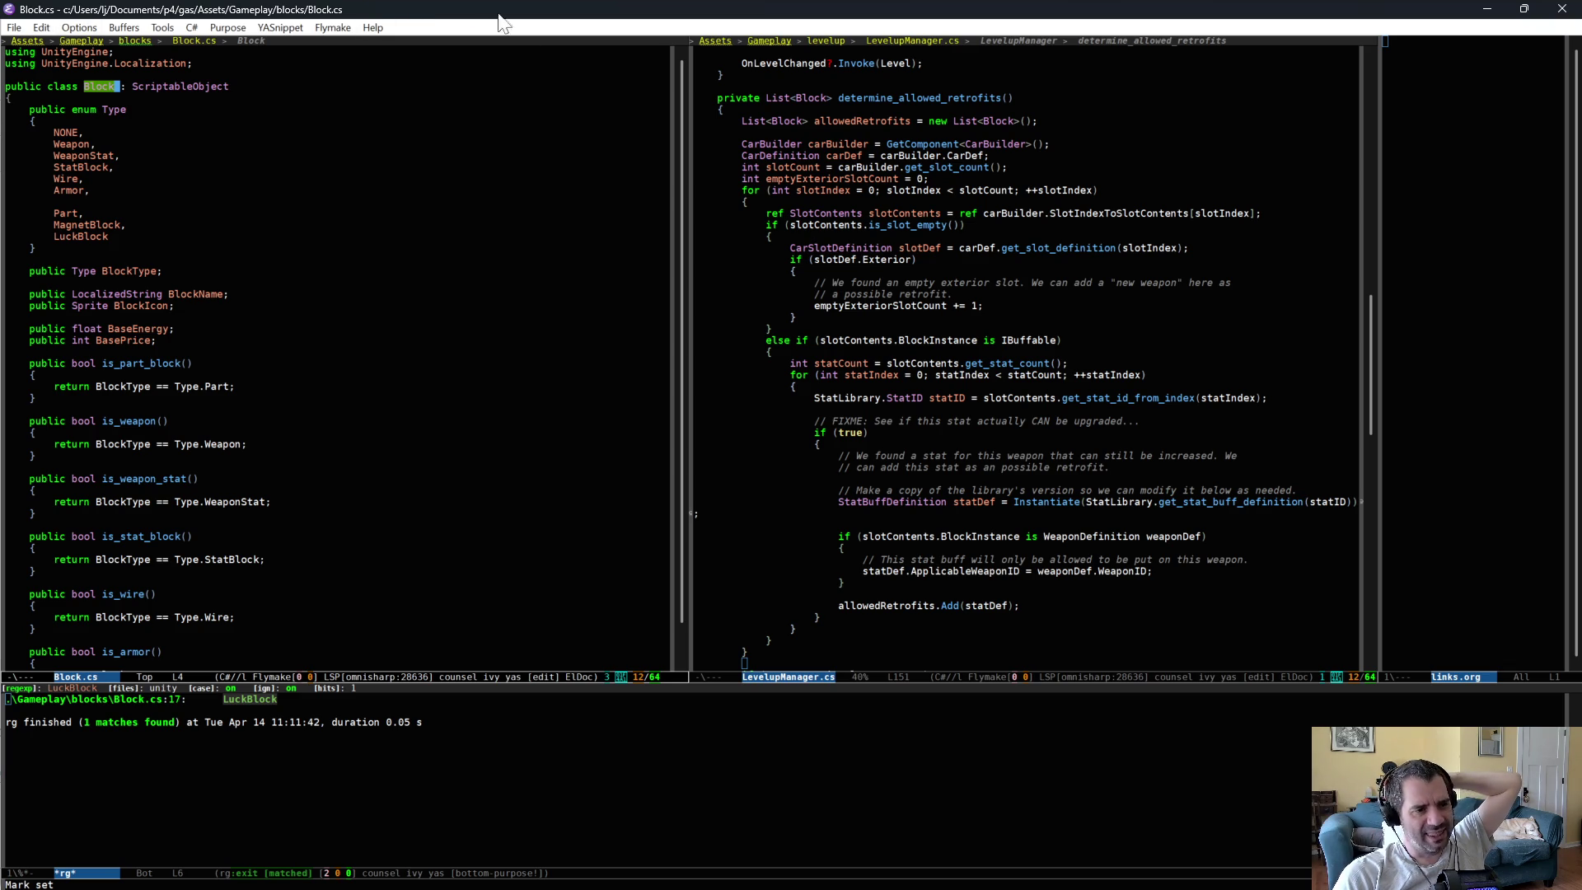
click(1004, 421)
triple_click(1003, 422)
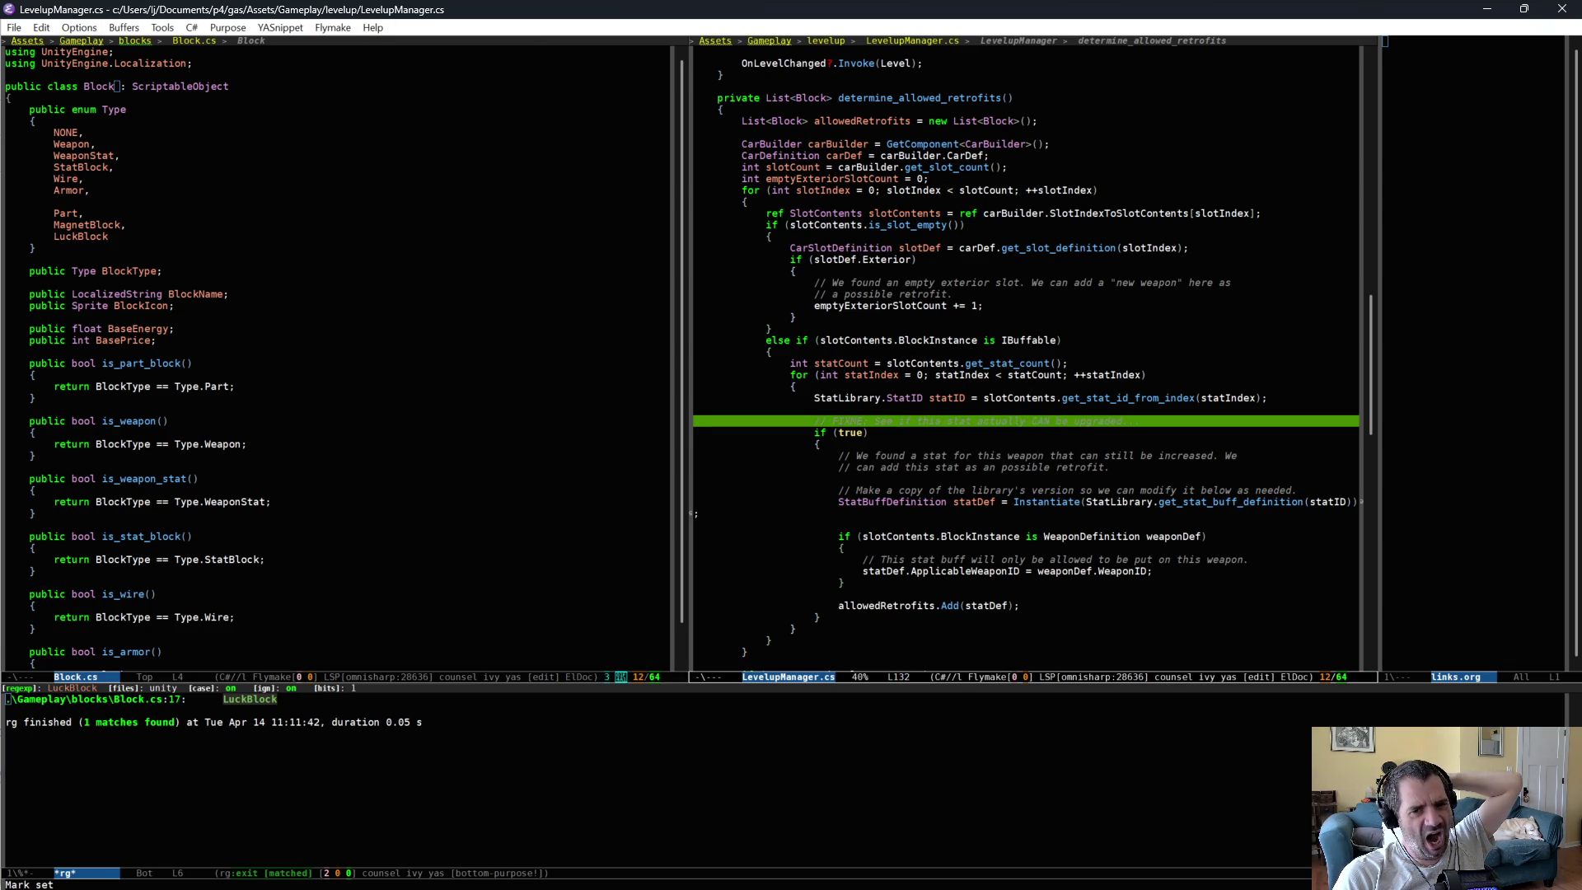